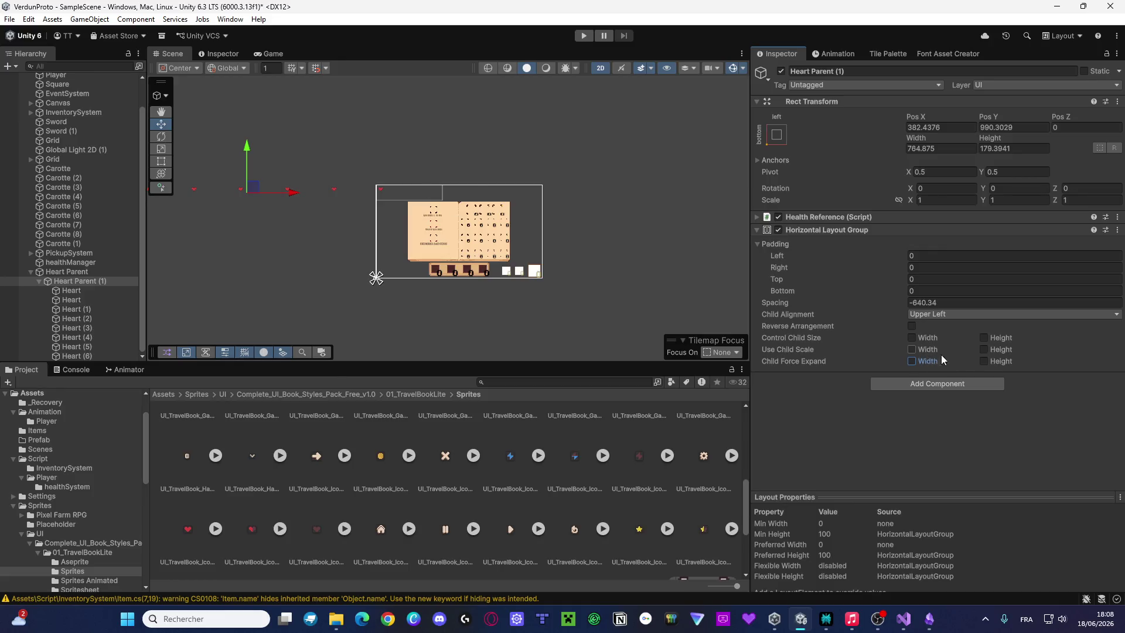
Tick Child Force Expand Width and Height on Heart Parent (1) and drag Spacing to -266.72
{"action": "left_click", "coordinate": [995, 363]}
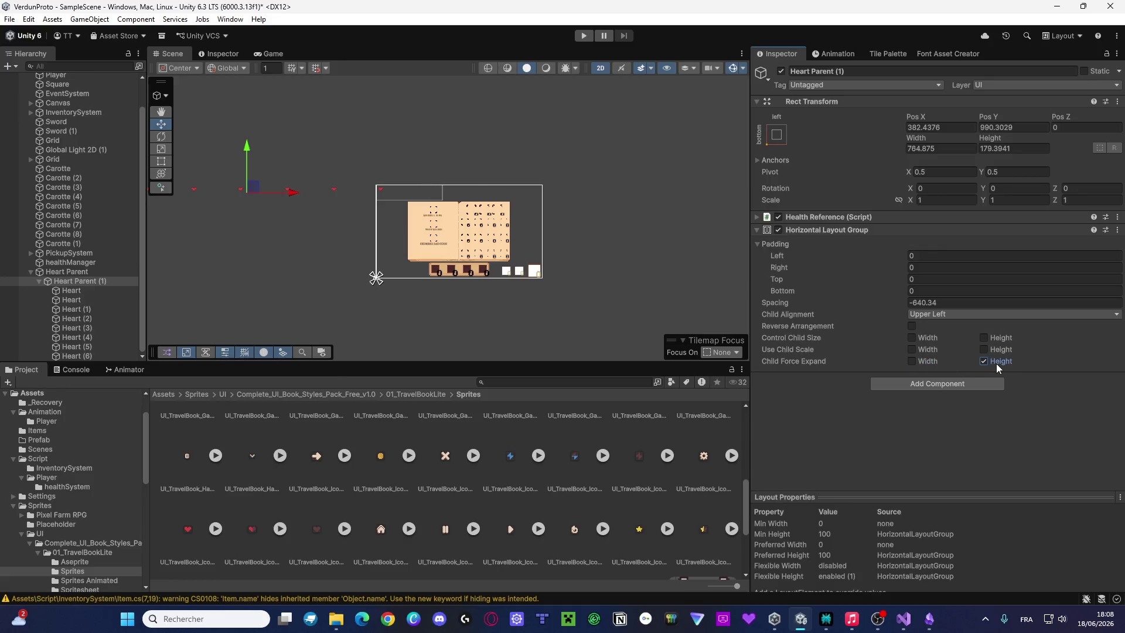
{"action": "left_click", "coordinate": [912, 361]}
{"action": "scroll", "coordinate": [427, 180], "scroll_direction": "up", "scroll_amount": 6}
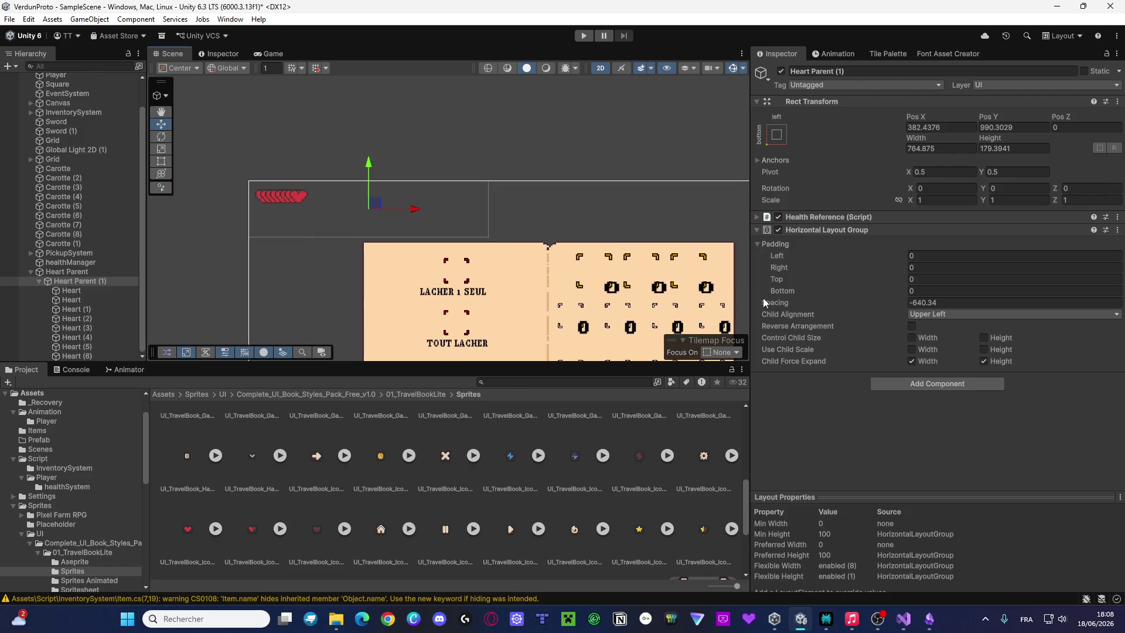
{"action": "mouse_move", "coordinate": [772, 304]}
{"action": "left_mouse_down"}
{"action": "mouse_move", "coordinate": [746, 403]}
{"action": "mouse_move", "coordinate": [273, 450]}
{"action": "mouse_move", "coordinate": [1009, 427]}
{"action": "mouse_move", "coordinate": [1067, 410]}
{"action": "mouse_move", "coordinate": [266, 388]}
{"action": "left_mouse_up"}
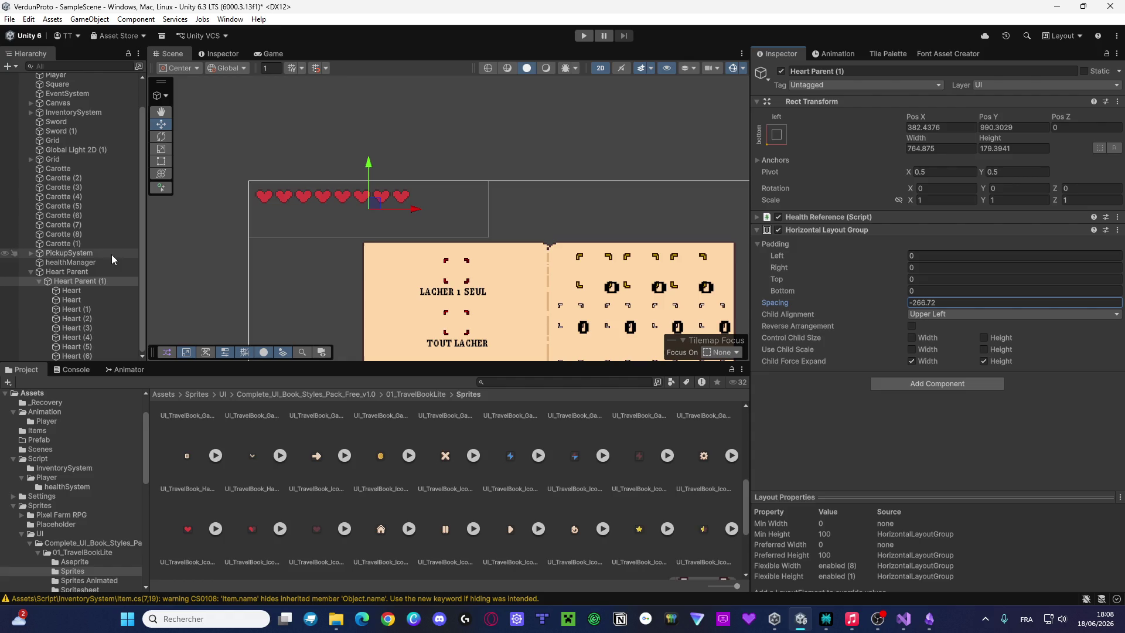
Delete Heart (1) through Heart (6), leaving only two hearts under Heart Parent (1)
{"action": "left_click", "coordinate": [72, 354]}
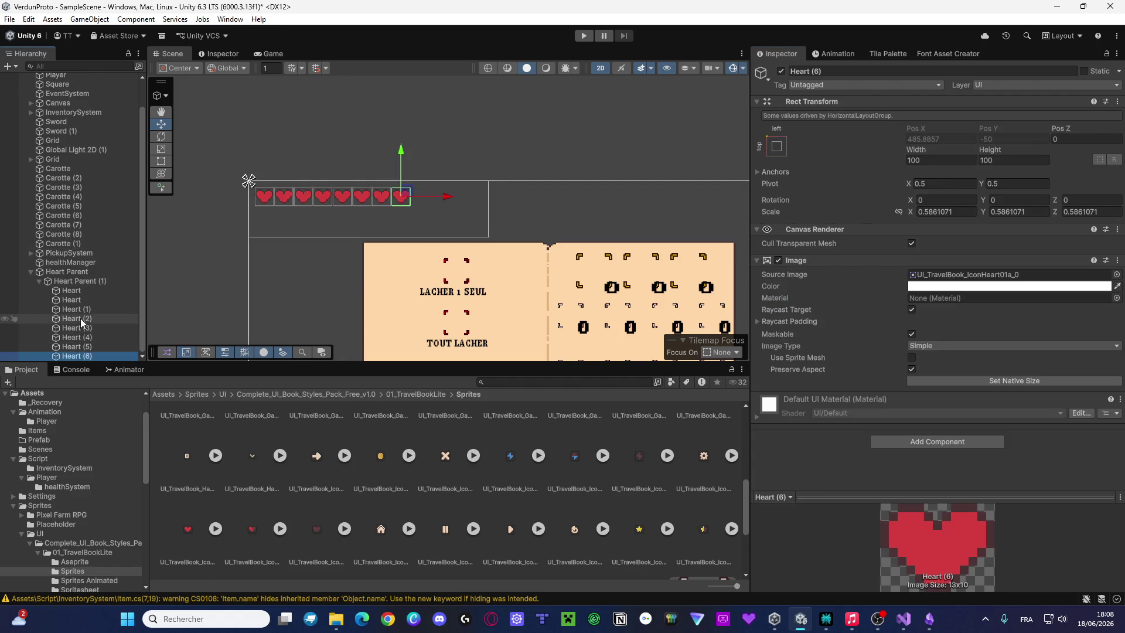
{"action": "left_click", "coordinate": [78, 329], "text": "shift"}
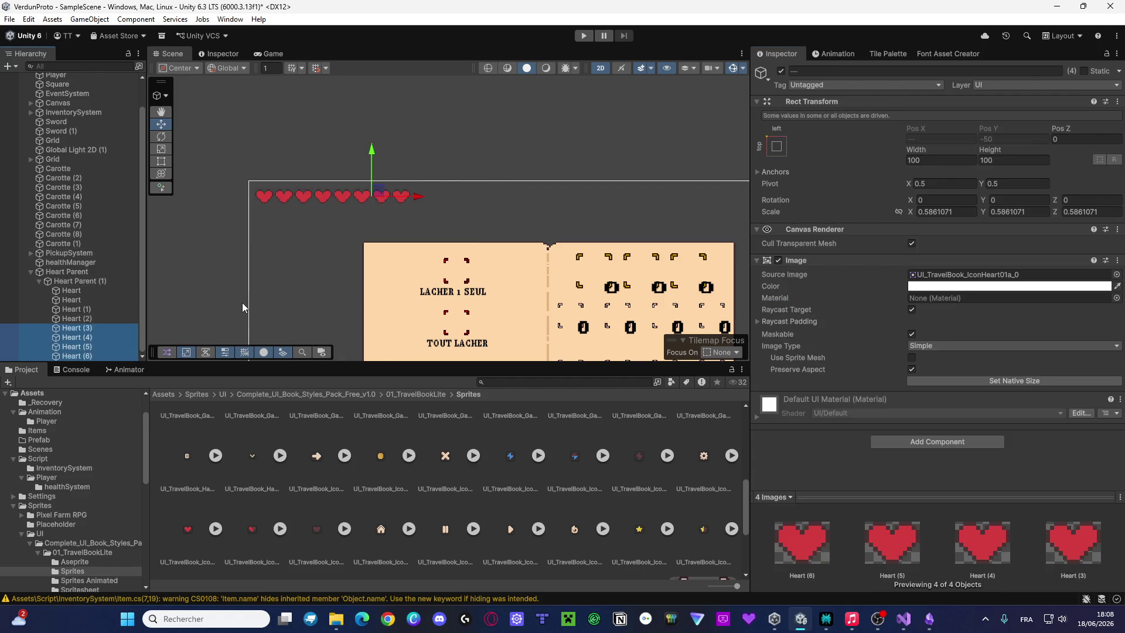
{"action": "key", "text": "Delete"}
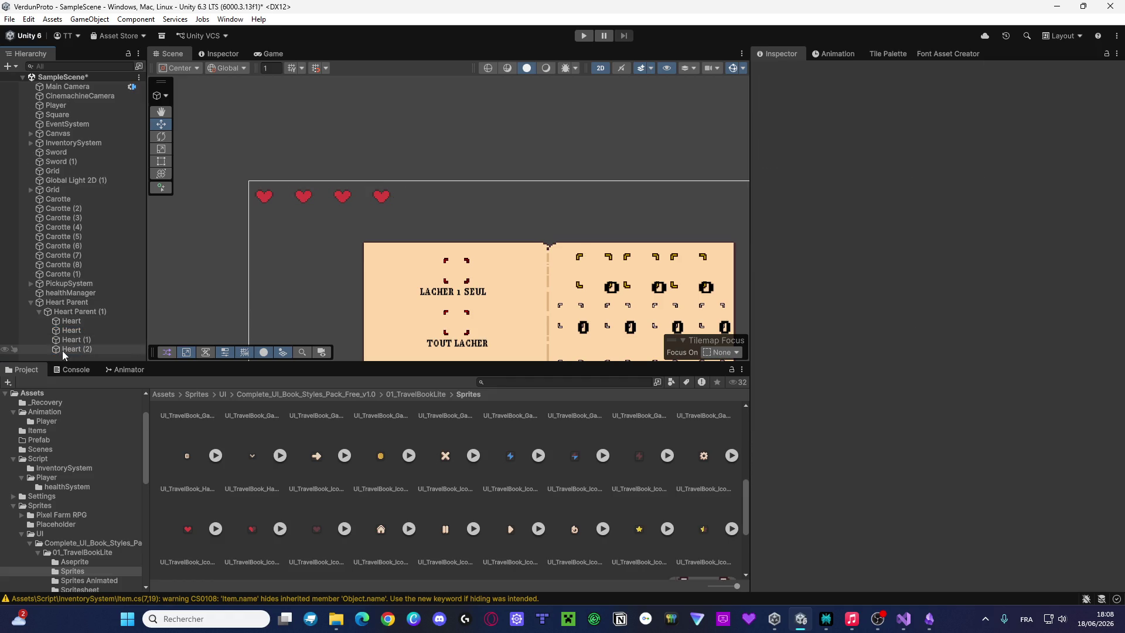
{"action": "left_click", "coordinate": [62, 350]}
{"action": "key", "text": "Delete"}
{"action": "left_click", "coordinate": [75, 341]}
{"action": "key", "text": "Delete"}
{"action": "left_click", "coordinate": [78, 332]}
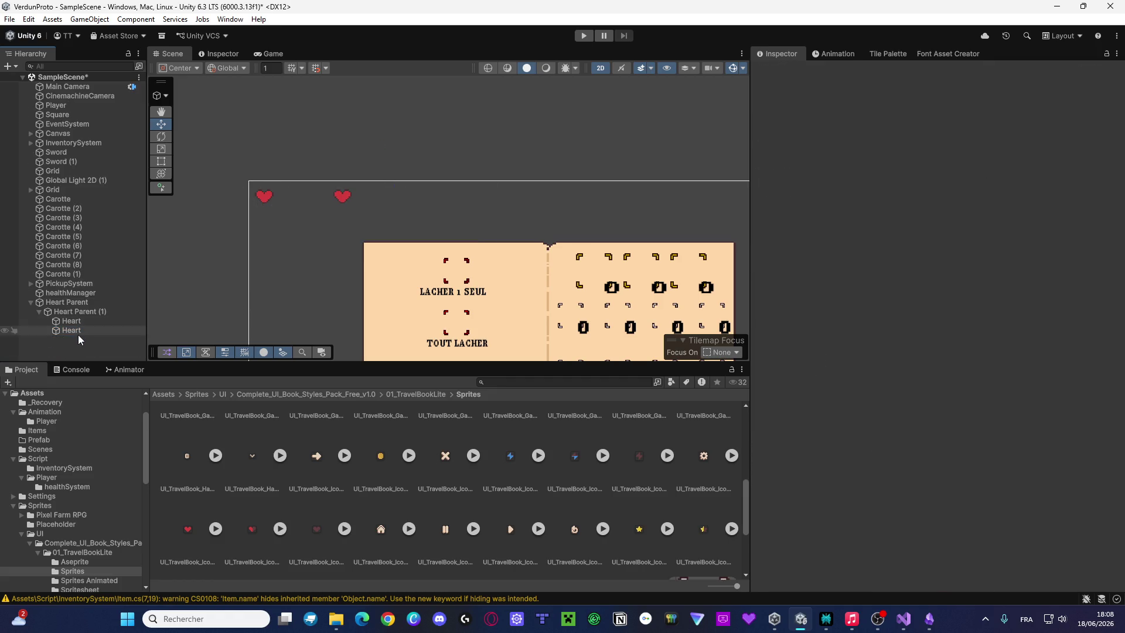
{"action": "left_click", "coordinate": [76, 312]}
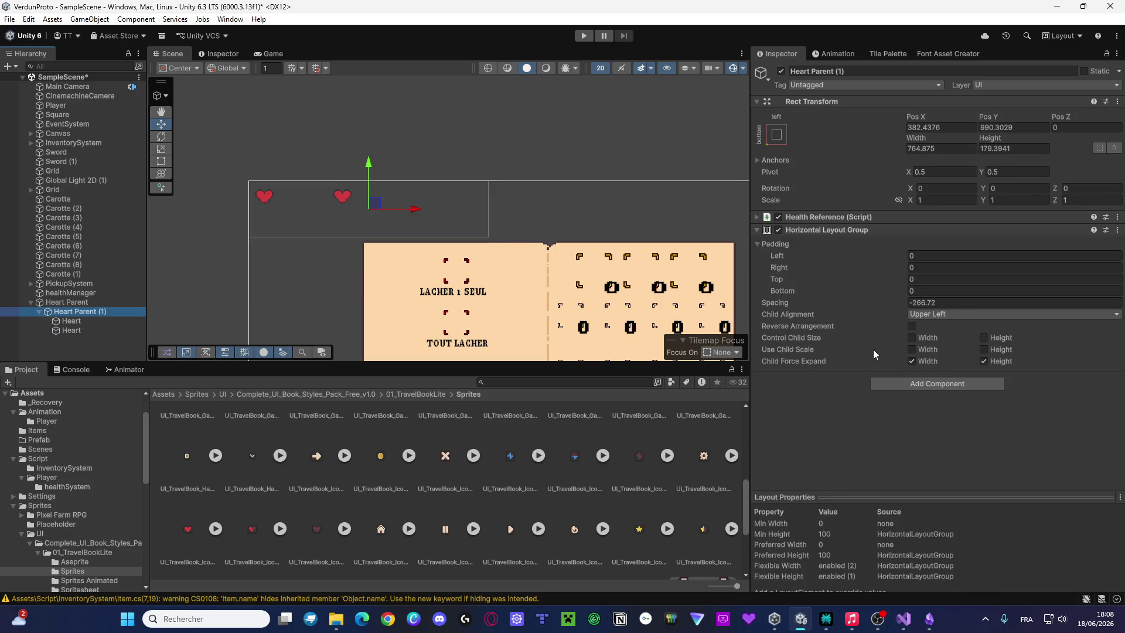
Turn on Use Child Scale Height in the Horizontal Layout Group and save the scene
{"action": "left_click", "coordinate": [929, 350]}
{"action": "left_click", "coordinate": [930, 351]}
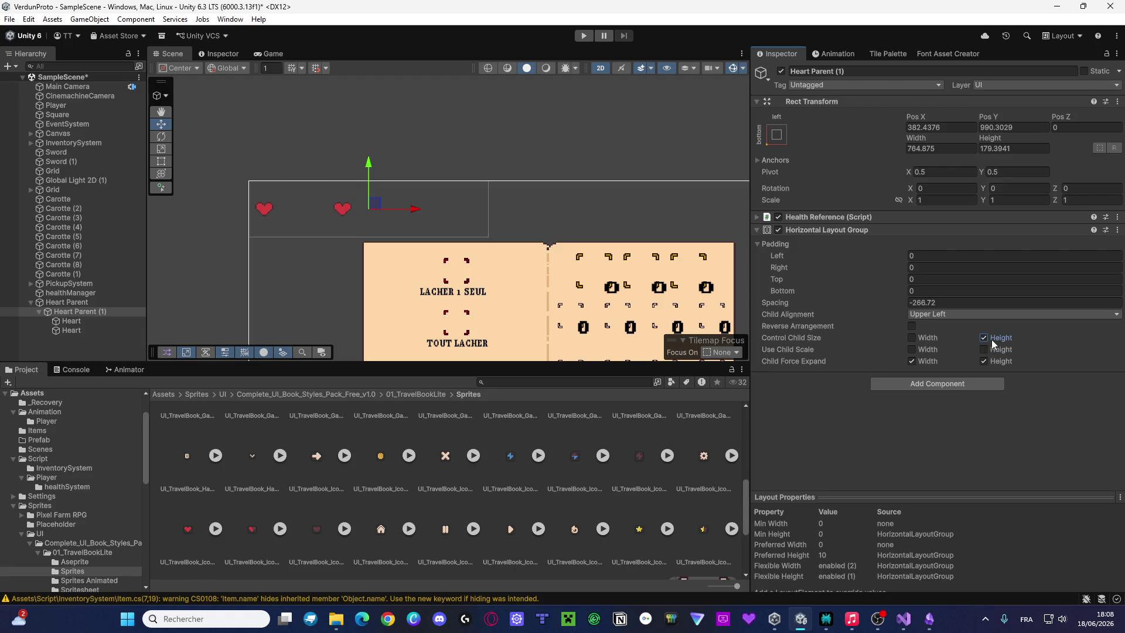
{"action": "left_click", "coordinate": [926, 342]}
{"action": "left_click", "coordinate": [926, 342]}
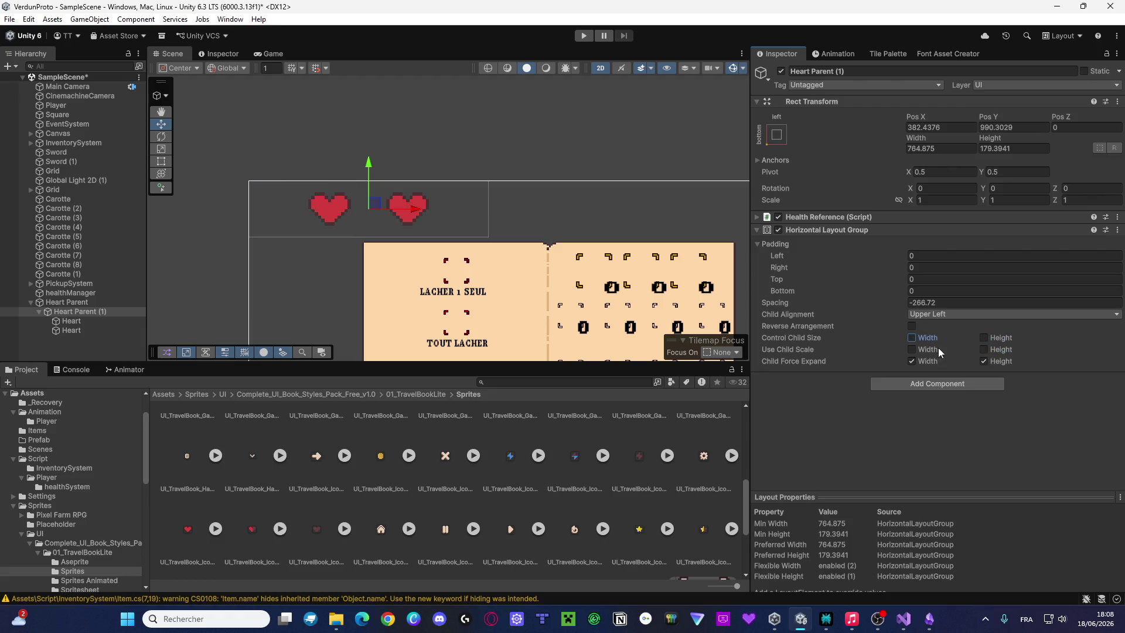
{"action": "left_click", "coordinate": [922, 314]}
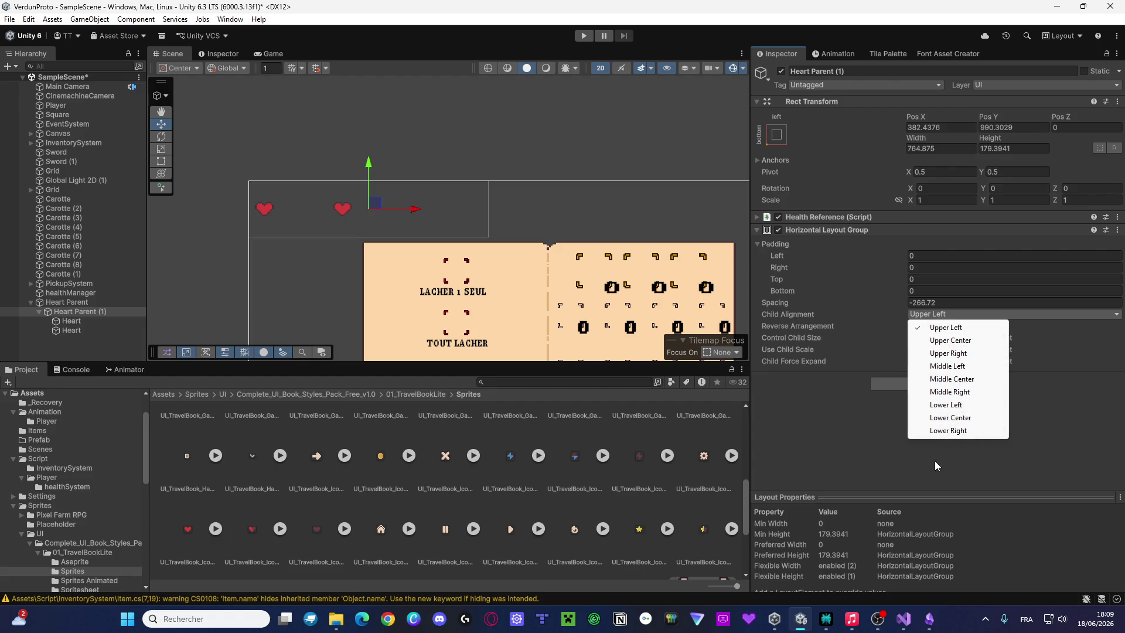
{"action": "left_click", "coordinate": [983, 456]}
{"action": "left_click", "coordinate": [984, 349]}
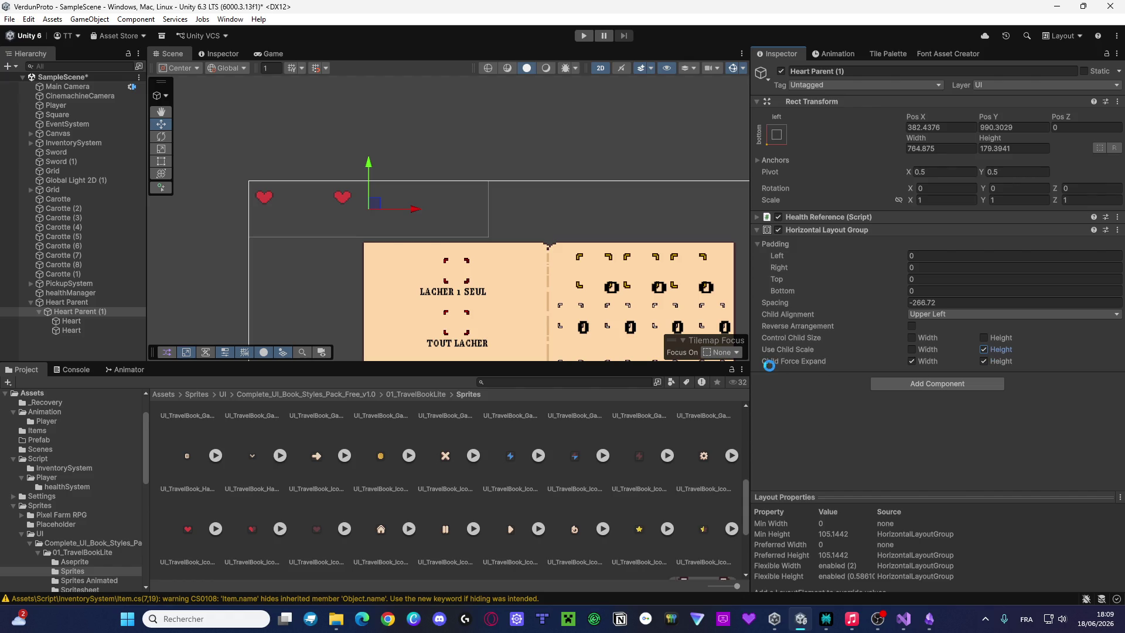
{"action": "key", "text": "ctrl+s"}
Drag Spacing to about -636.7 so the two hearts sit close, keeping Upper Left alignment
{"action": "left_click_drag", "start_coordinate": [795, 304], "coordinate": [508, 303]}
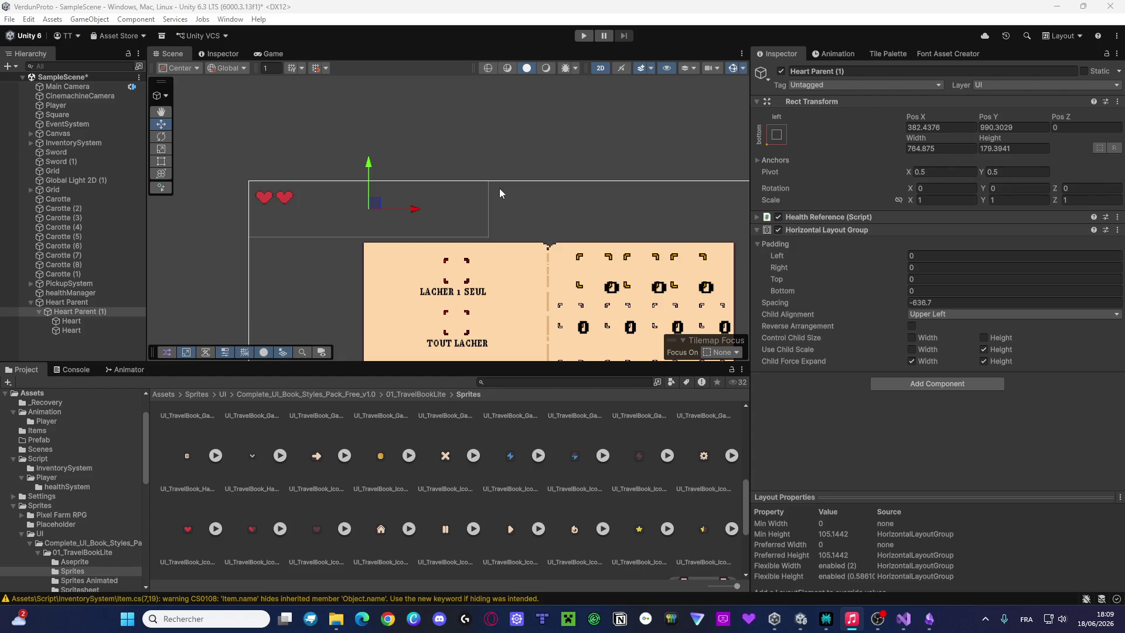
{"action": "left_click", "coordinate": [929, 311]}
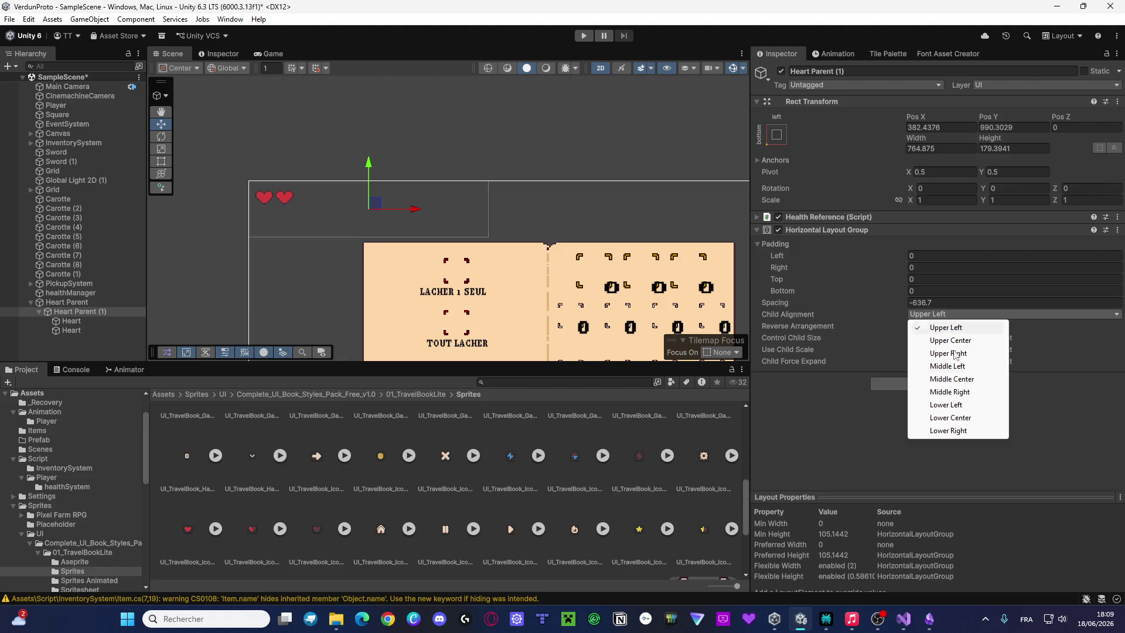
{"action": "left_click", "coordinate": [949, 327]}
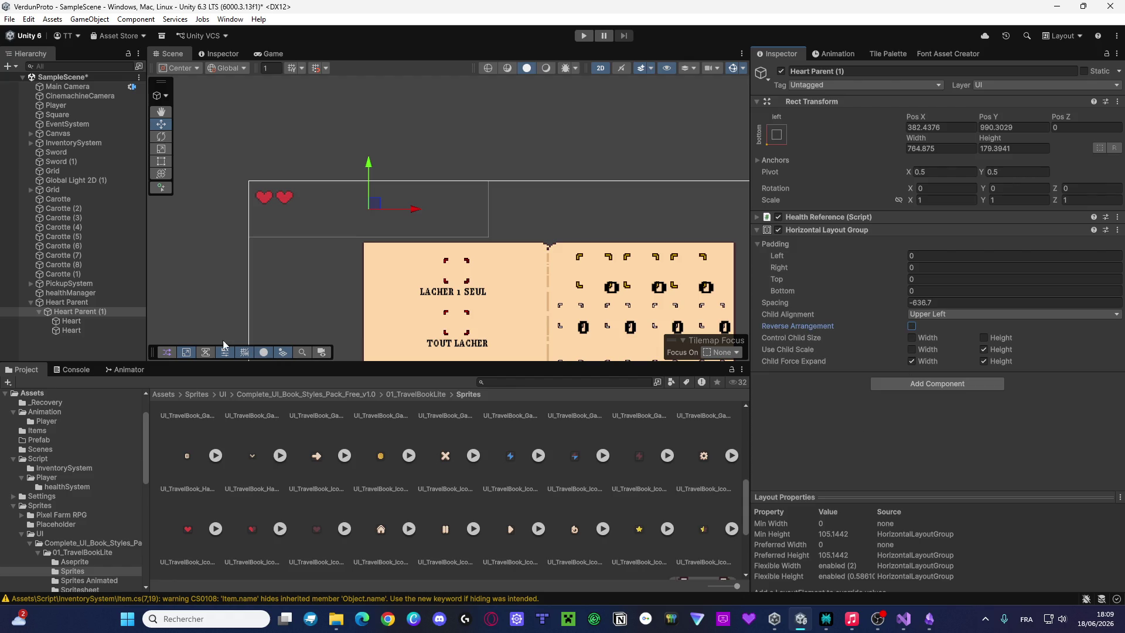
{"action": "left_click", "coordinate": [71, 321]}
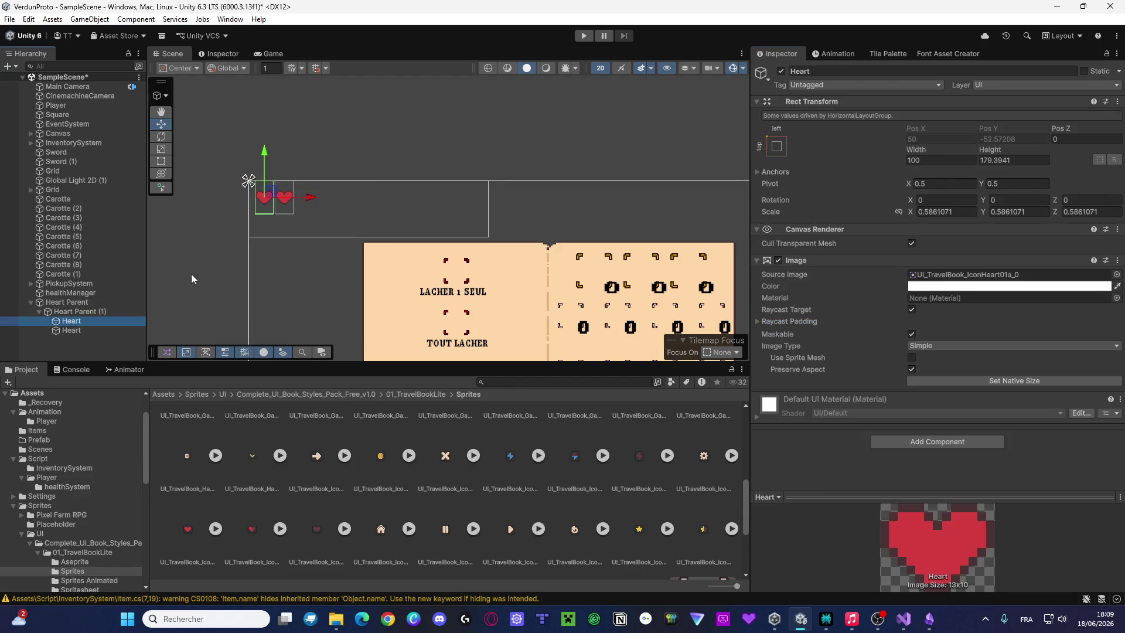
{"action": "left_click", "coordinate": [114, 311]}
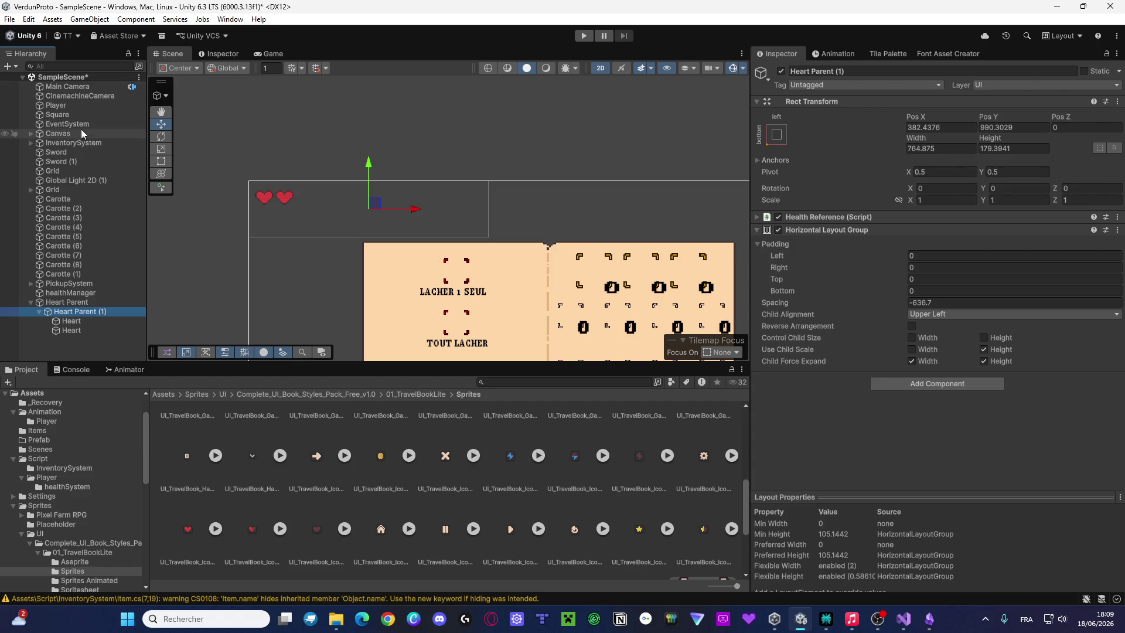
Assign the heart and half-heart sprites to the Player's Player Health Manager
{"action": "left_click", "coordinate": [65, 105]}
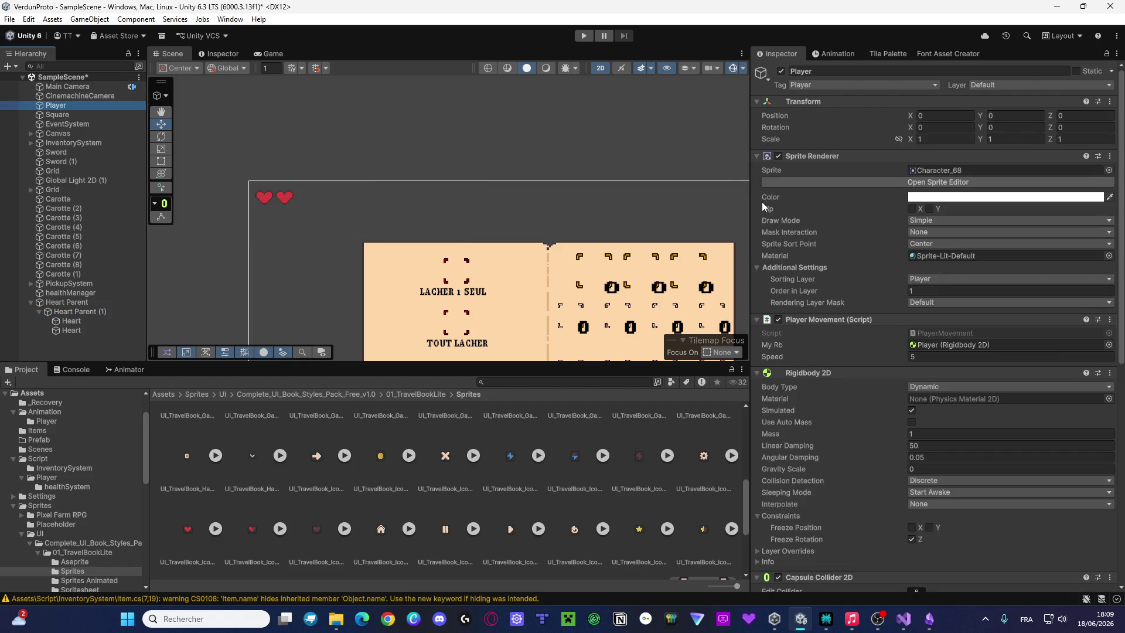
{"action": "scroll", "coordinate": [802, 301], "scroll_direction": "down", "scroll_amount": 10}
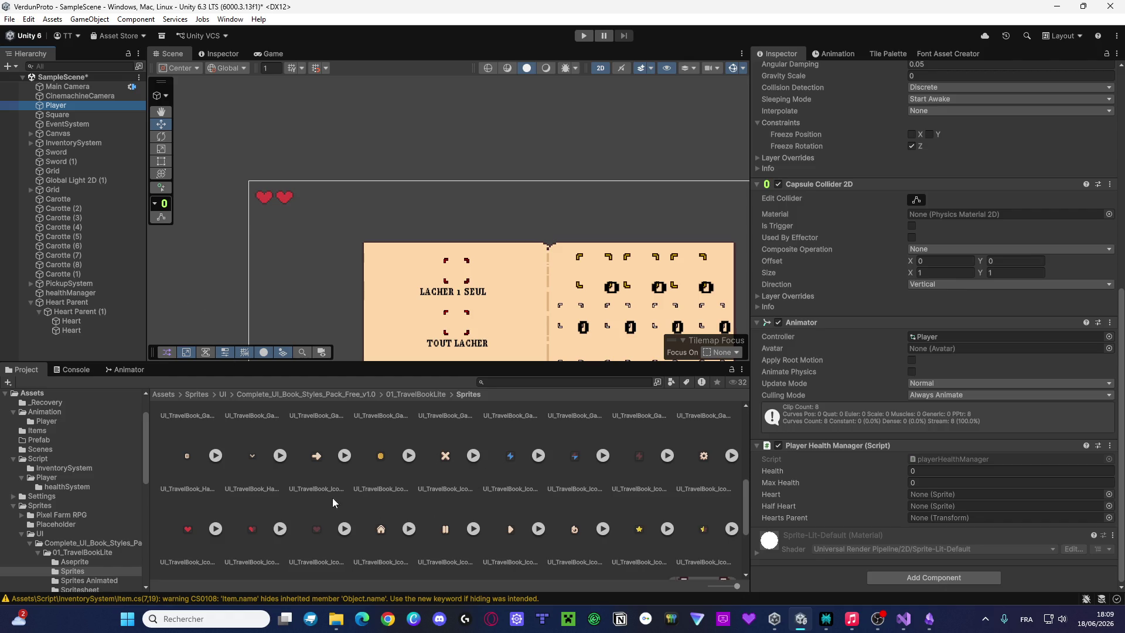
{"action": "mouse_move", "coordinate": [260, 529]}
{"action": "left_mouse_down"}
{"action": "mouse_move", "coordinate": [922, 502]}
{"action": "mouse_move", "coordinate": [929, 479]}
{"action": "mouse_move", "coordinate": [940, 507]}
{"action": "left_mouse_up"}
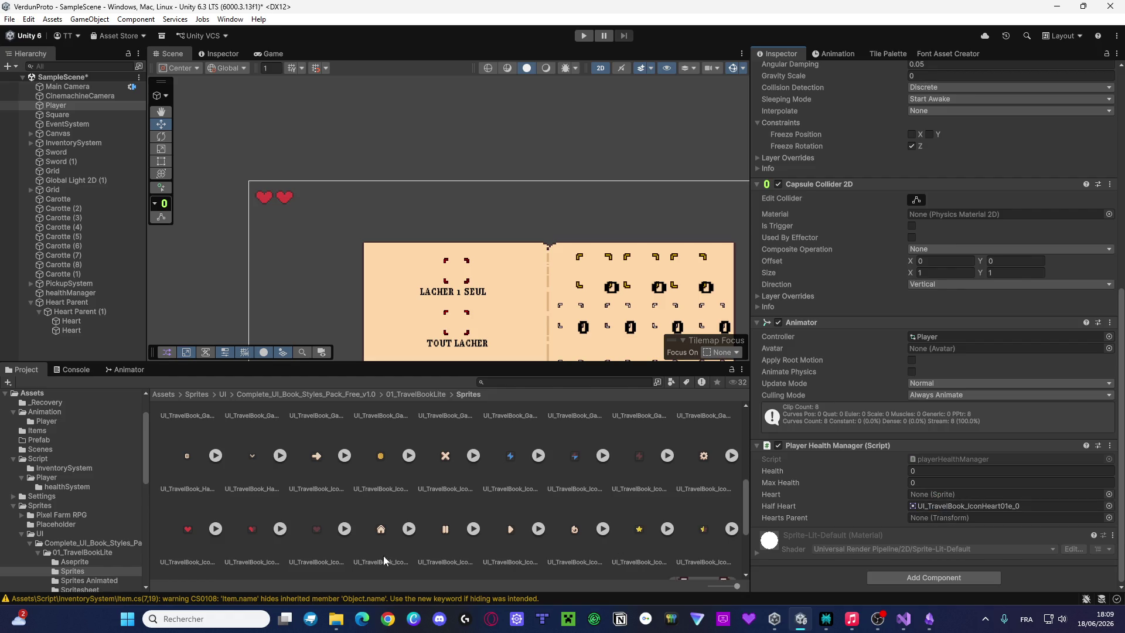
{"action": "mouse_move", "coordinate": [205, 533]}
{"action": "left_mouse_down"}
{"action": "mouse_move", "coordinate": [844, 511]}
{"action": "mouse_move", "coordinate": [940, 505]}
{"action": "mouse_move", "coordinate": [938, 495]}
{"action": "left_mouse_up"}
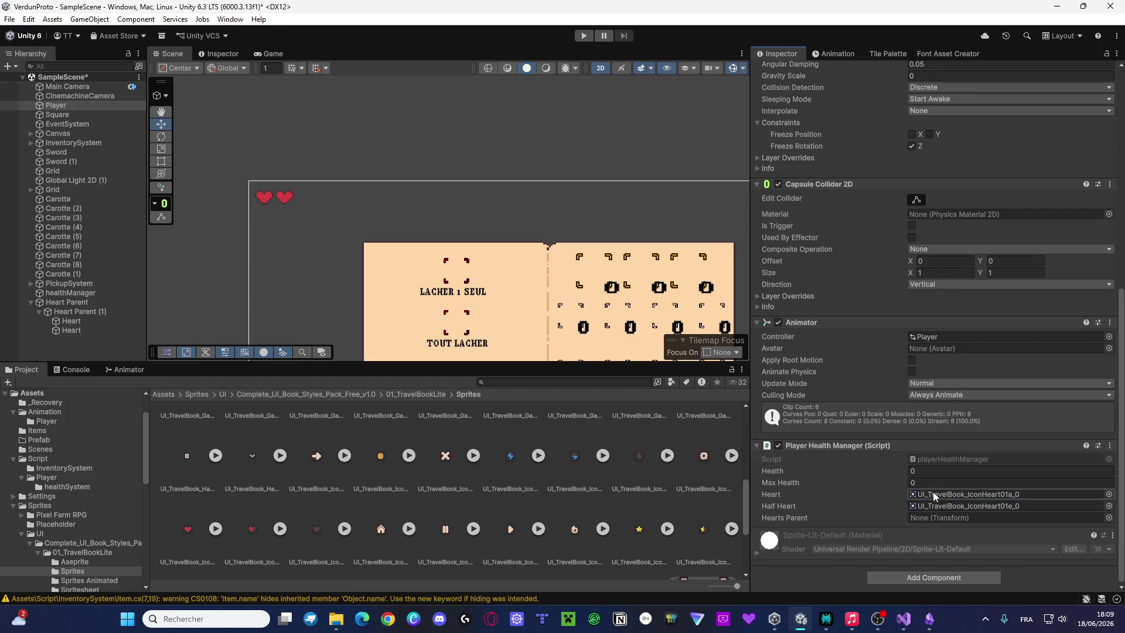
Set Max Health and Health to 3, assign Heart Parent (1) as Hearts Parent, and save
{"action": "left_click", "coordinate": [927, 480]}
{"action": "type", "text": "3"}
{"action": "left_click", "coordinate": [928, 471]}
{"action": "type", "text": "3"}
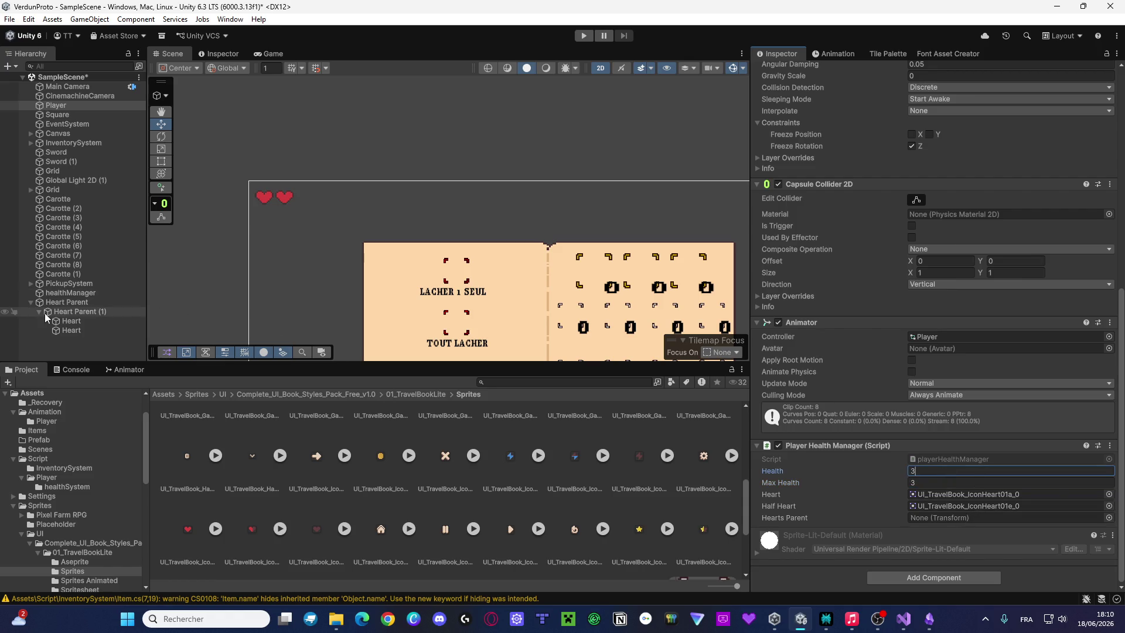
{"action": "mouse_move", "coordinate": [45, 317]}
{"action": "left_mouse_down"}
{"action": "mouse_move", "coordinate": [673, 351]}
{"action": "mouse_move", "coordinate": [972, 471]}
{"action": "mouse_move", "coordinate": [942, 524]}
{"action": "left_mouse_up"}
{"action": "key", "text": "ctrl+s"}
{"action": "scroll", "coordinate": [578, 233], "scroll_direction": "down", "scroll_amount": 5}
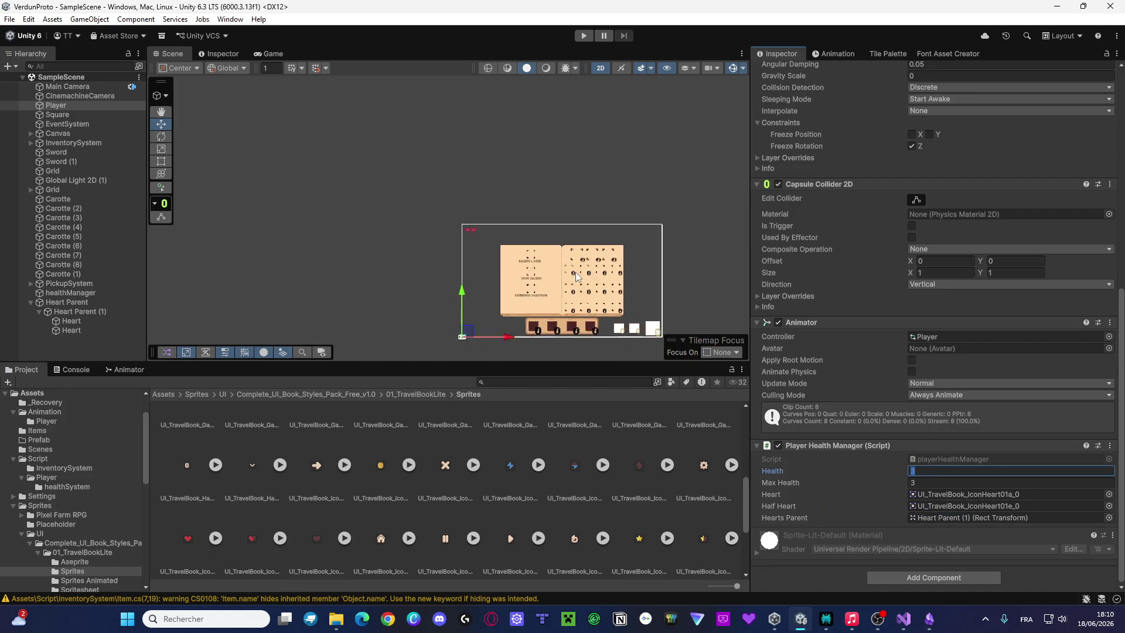
{"action": "left_click_drag", "start_coordinate": [500, 243], "coordinate": [499, 243]}
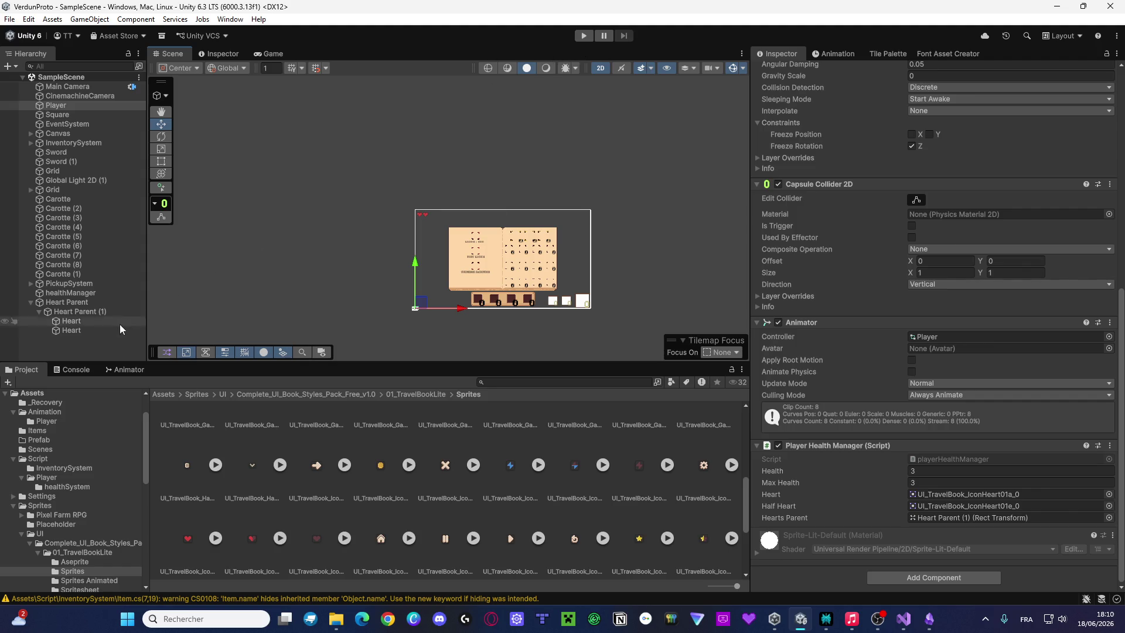
{"action": "left_click", "coordinate": [83, 372]}
Run the game to test the hearts, then bring up playerHealthManager.cs in Visual Studio
{"action": "left_click", "coordinate": [584, 36]}
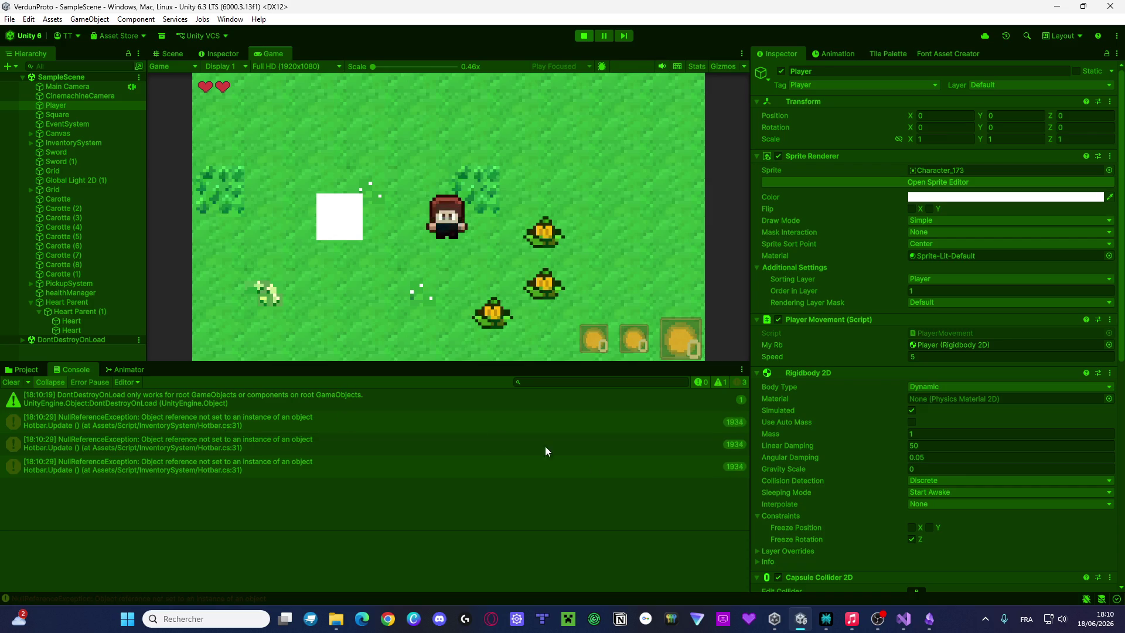
{"action": "mouse_move", "coordinate": [853, 627]}
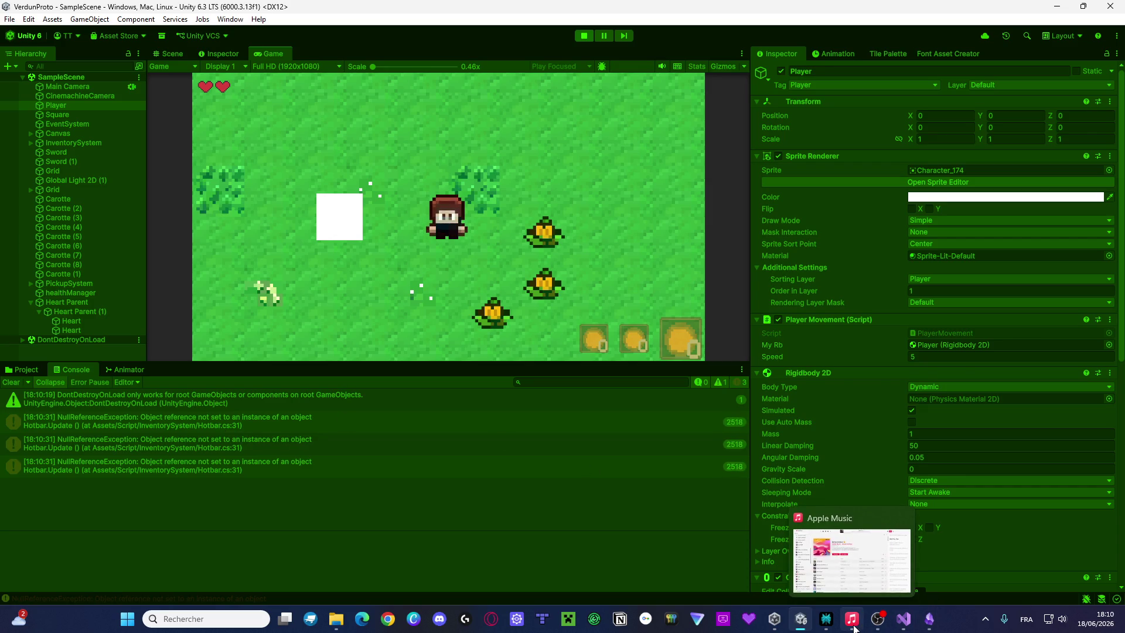
{"action": "left_click", "coordinate": [823, 615]}
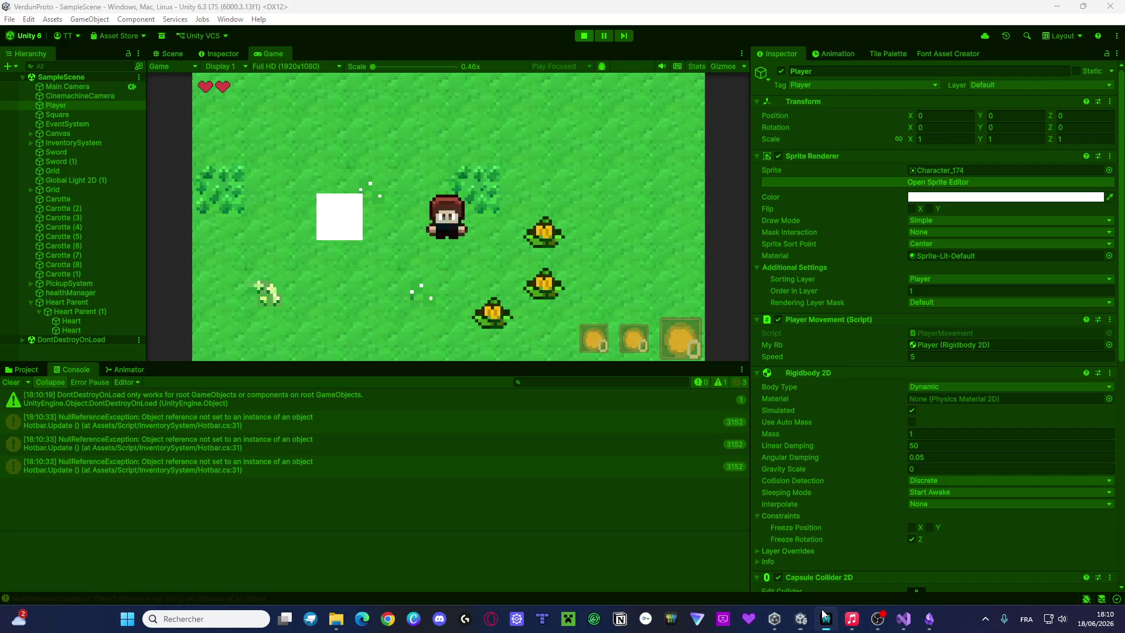
{"action": "left_click", "coordinate": [823, 615]}
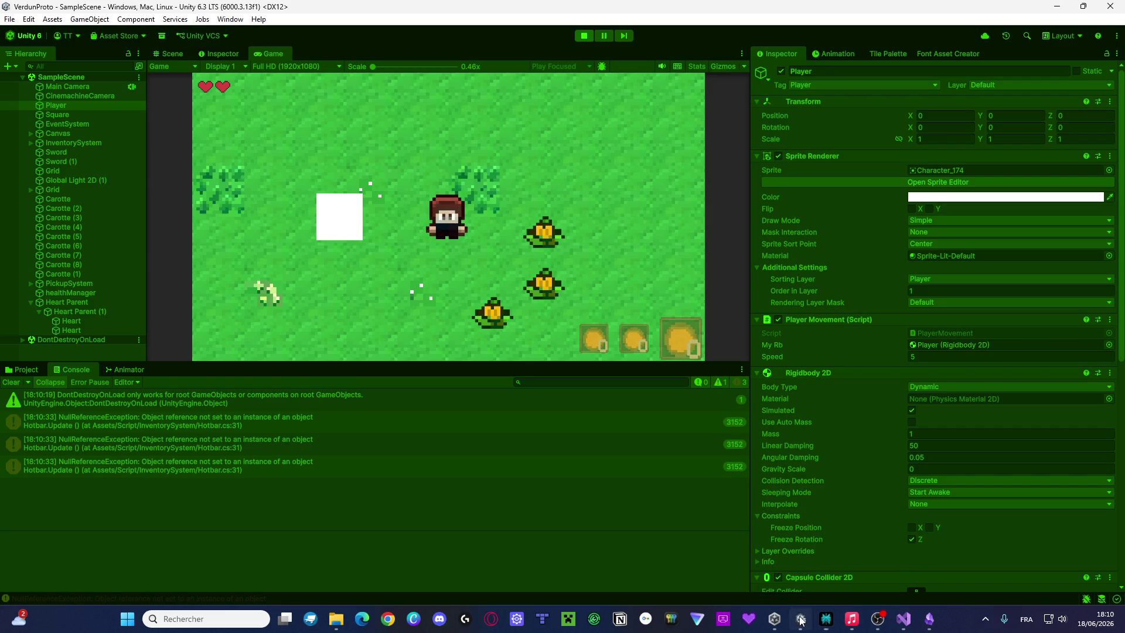
{"action": "left_click", "coordinate": [904, 624]}
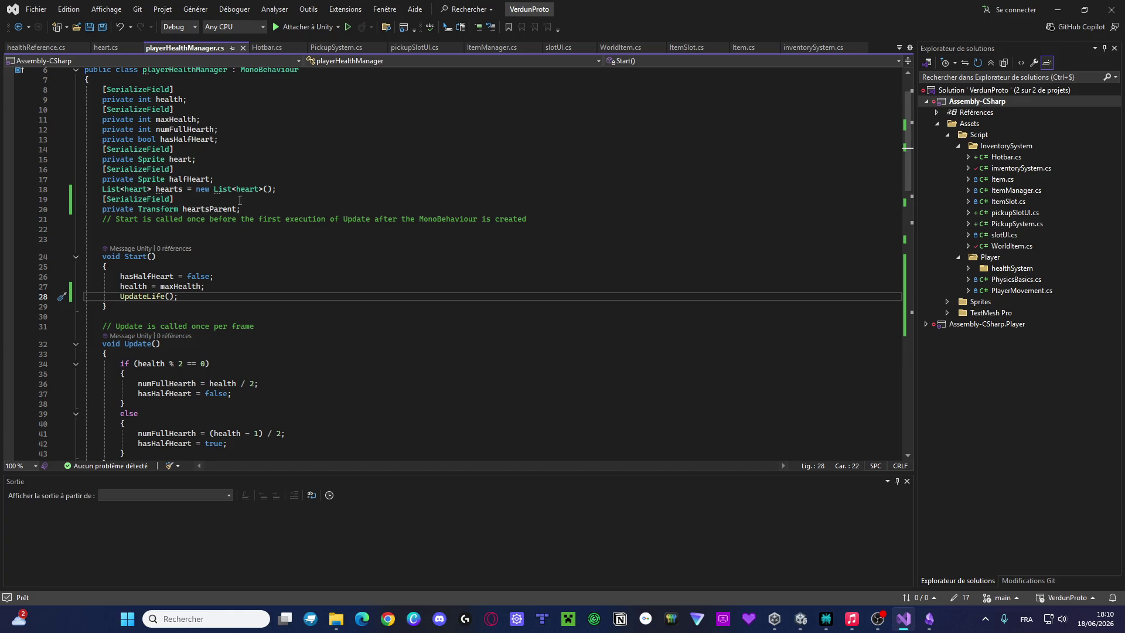
Append ' + 1' after hearts.Count on line 86 of UpdateLife, save, and return to Unity
{"action": "scroll", "coordinate": [254, 303], "scroll_direction": "down", "scroll_amount": 16}
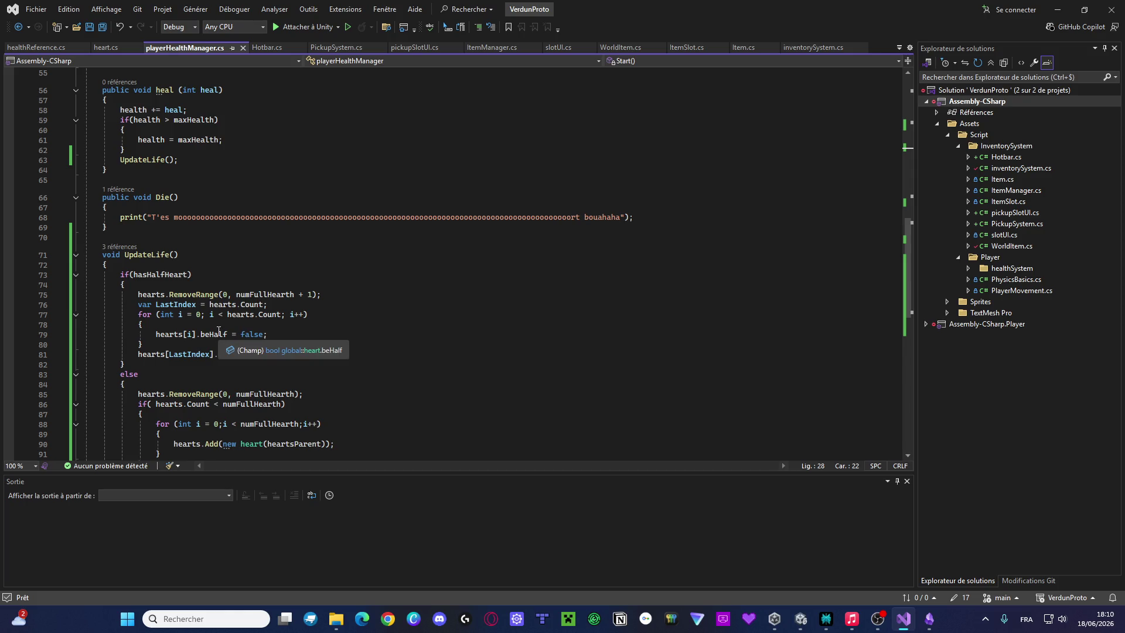
{"action": "scroll", "coordinate": [277, 265], "scroll_direction": "down", "scroll_amount": 3}
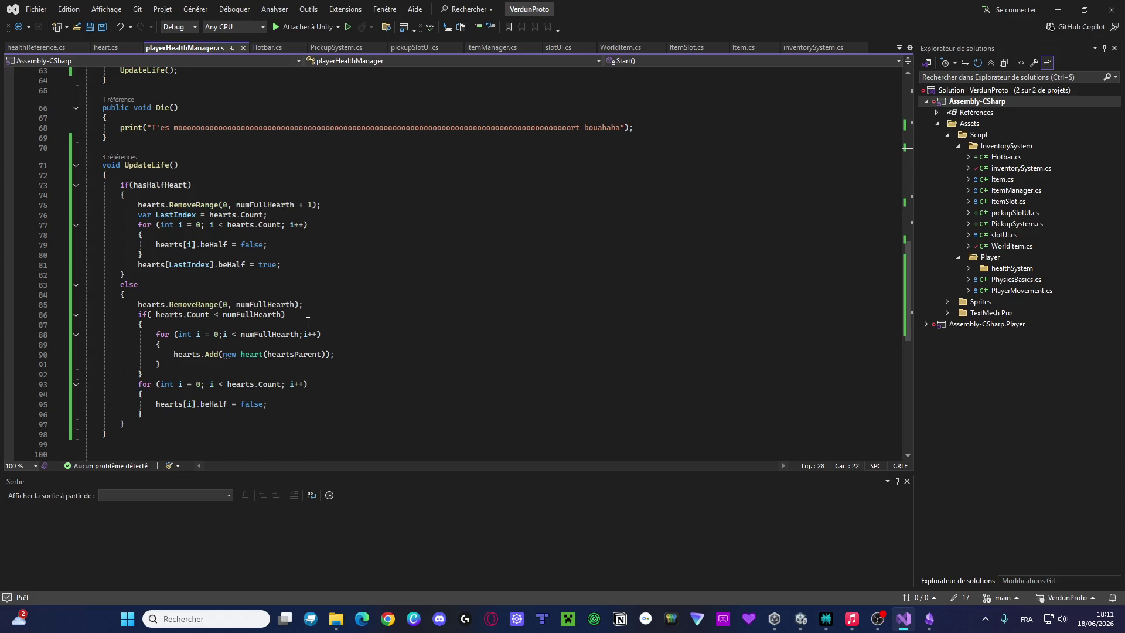
{"action": "left_click", "coordinate": [208, 314]}
{"action": "type", "text": "+ 1"}
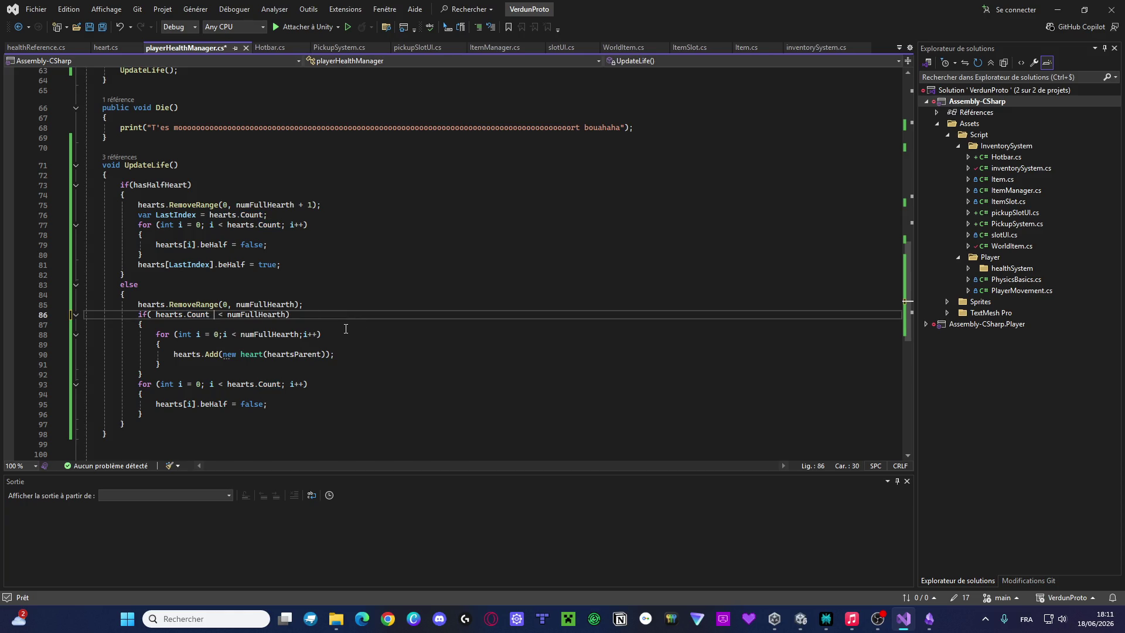
{"action": "key", "text": "ctrl+s"}
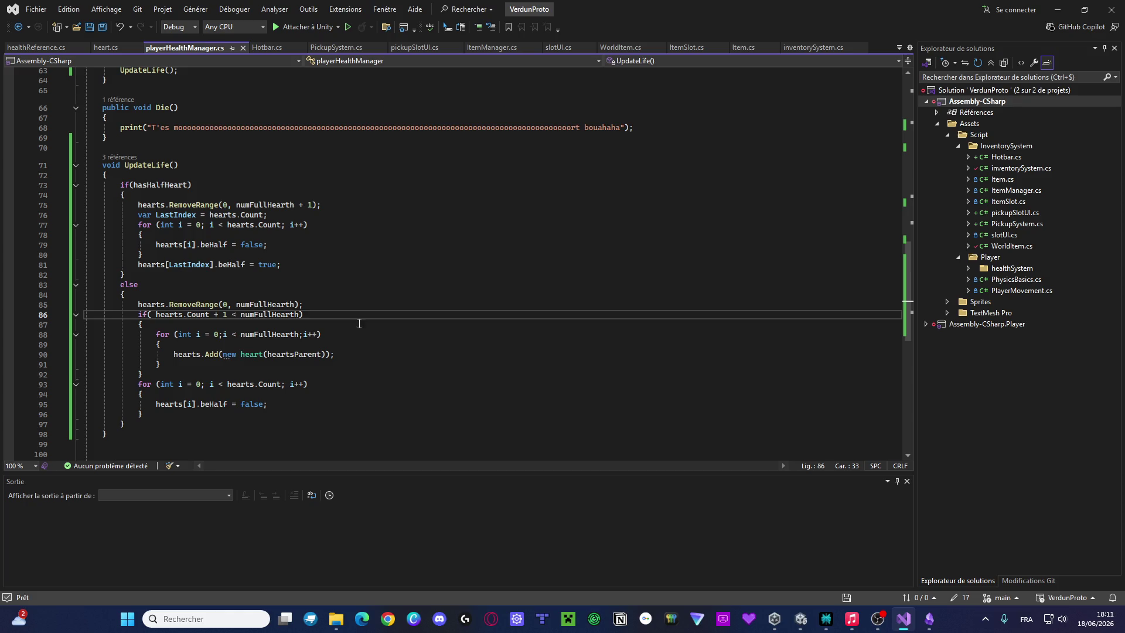
{"action": "left_click", "coordinate": [1058, 9]}
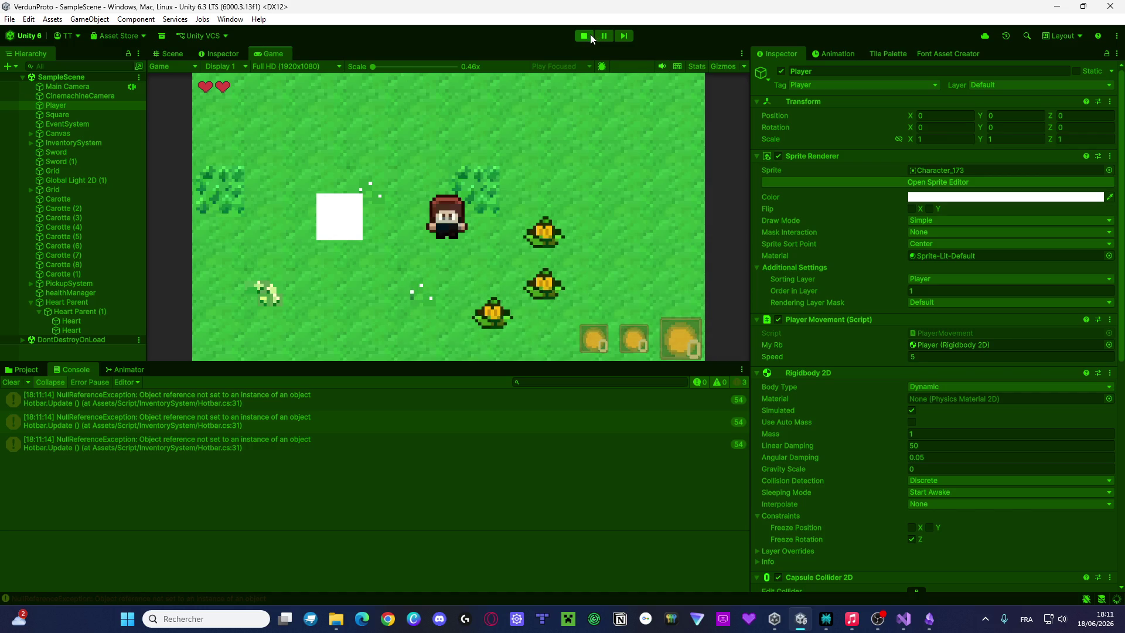
Stop Play mode and start it again to run the updated health script
{"action": "left_click", "coordinate": [588, 36]}
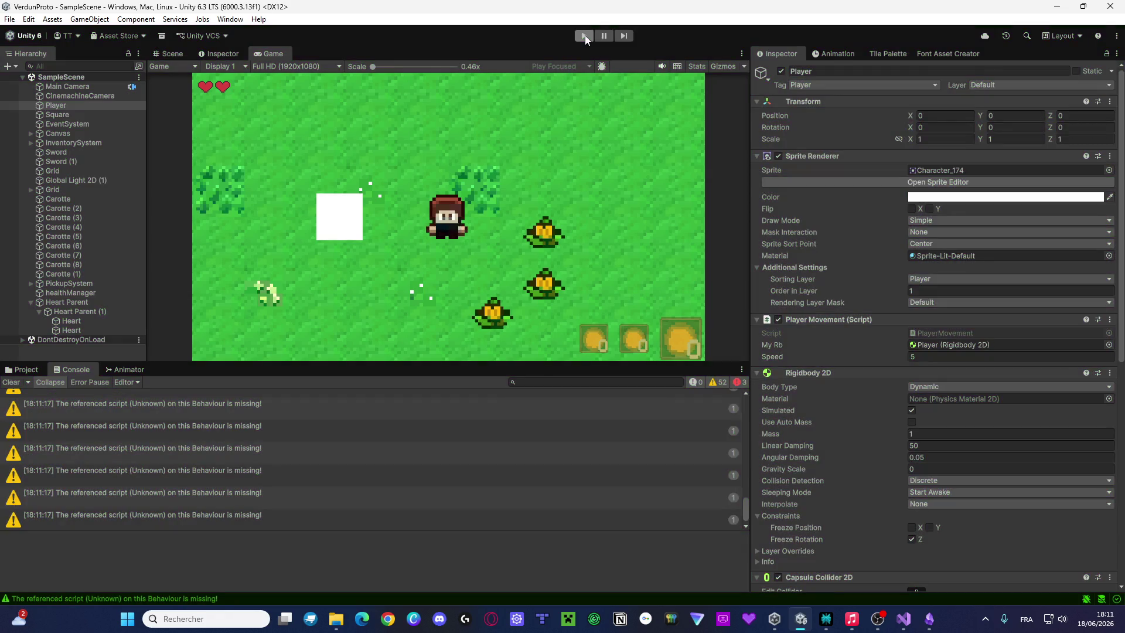
{"action": "left_click", "coordinate": [585, 37]}
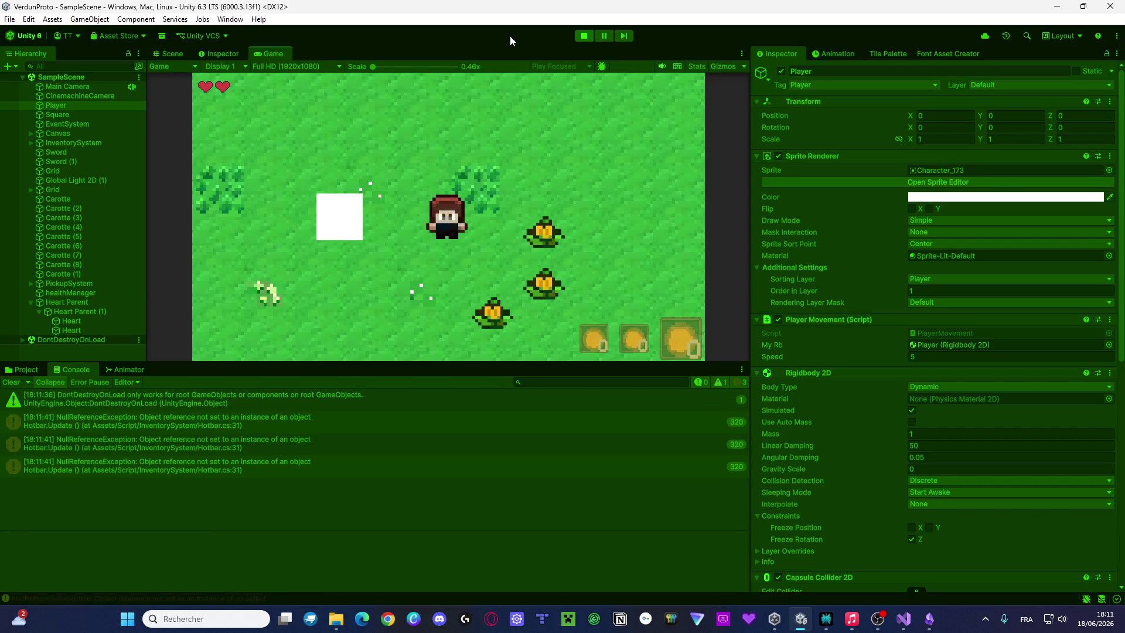
In heart.cs, add print("J'essaie de créer un coeur") at the top of the constructor and save
{"action": "key", "text": "alt+Tab"}
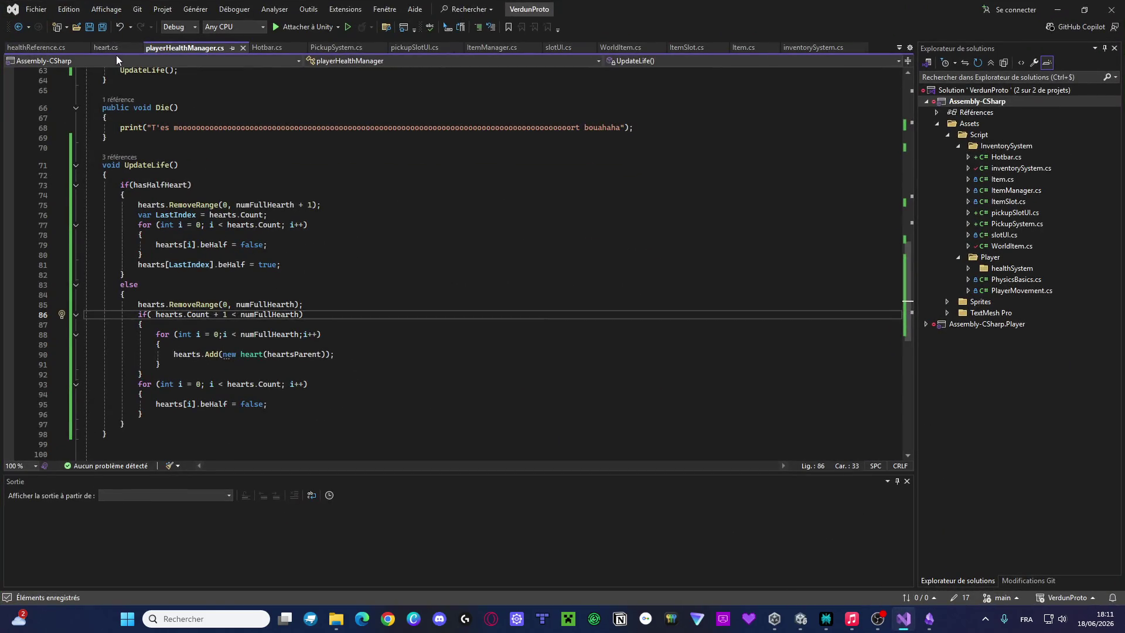
{"action": "left_click", "coordinate": [105, 47]}
{"action": "left_click", "coordinate": [181, 321]}
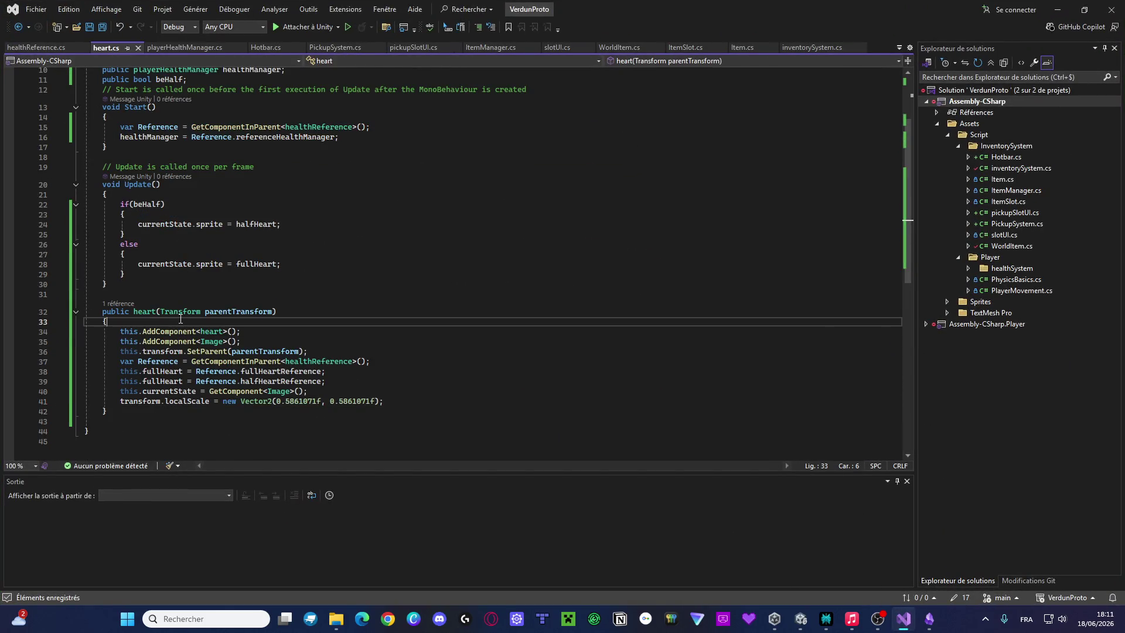
{"action": "key", "text": "Return"}
{"action": "type", "text": "print"}
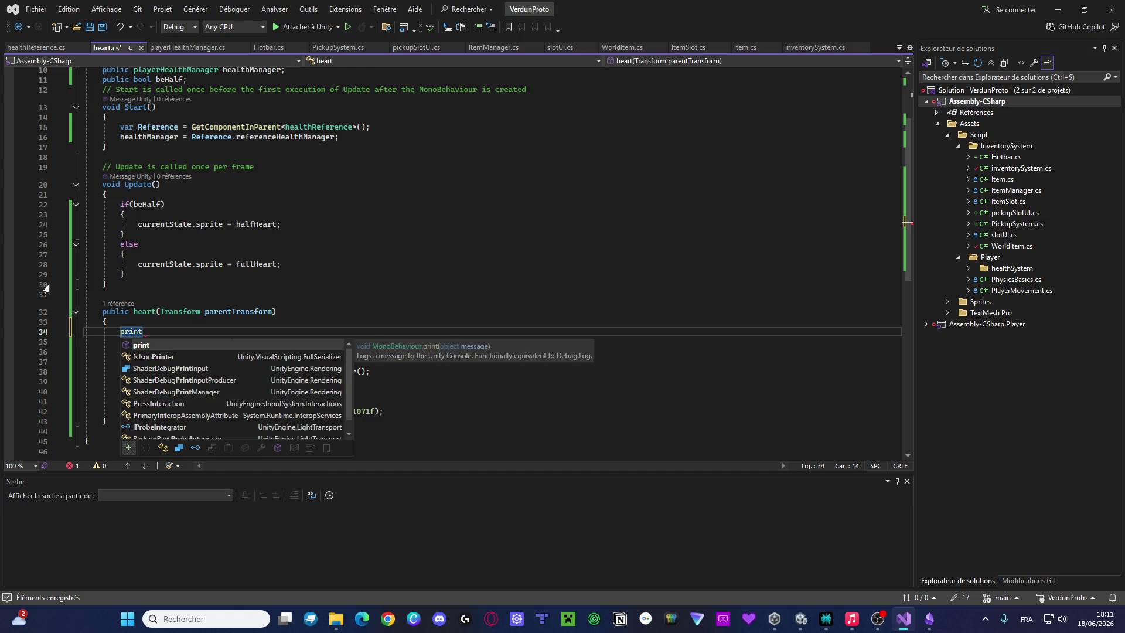
{"action": "type", "text": "(\""}
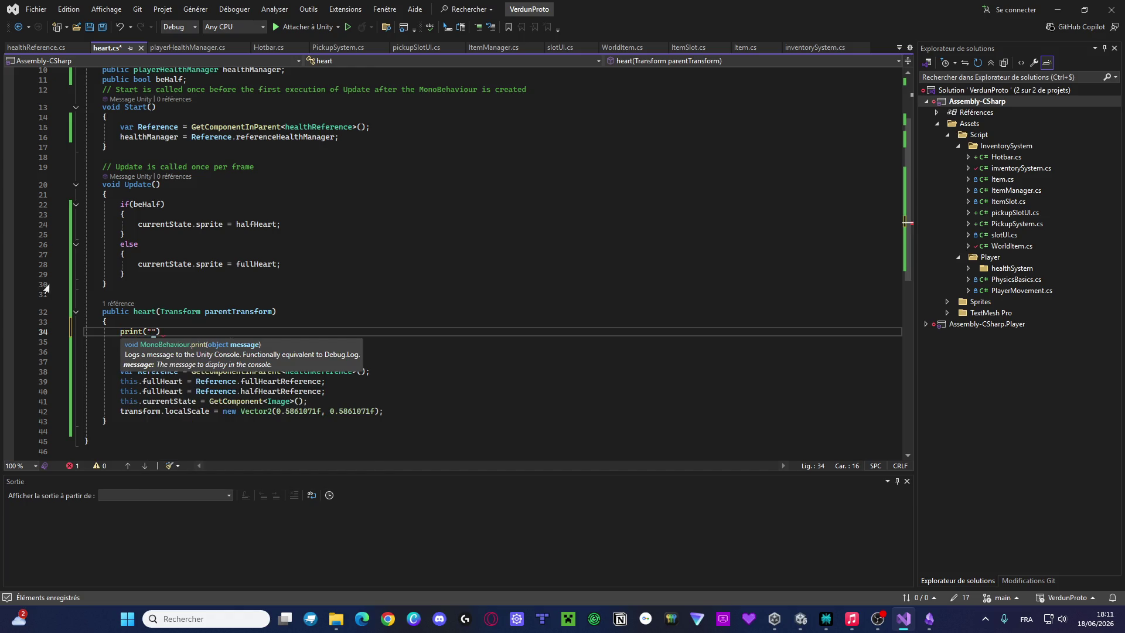
{"action": "type", "text": "J'es"}
{"action": "type", "text": "saie de créer "}
{"action": "type", "text": "un coeur"}
{"action": "key", "text": "Down"}
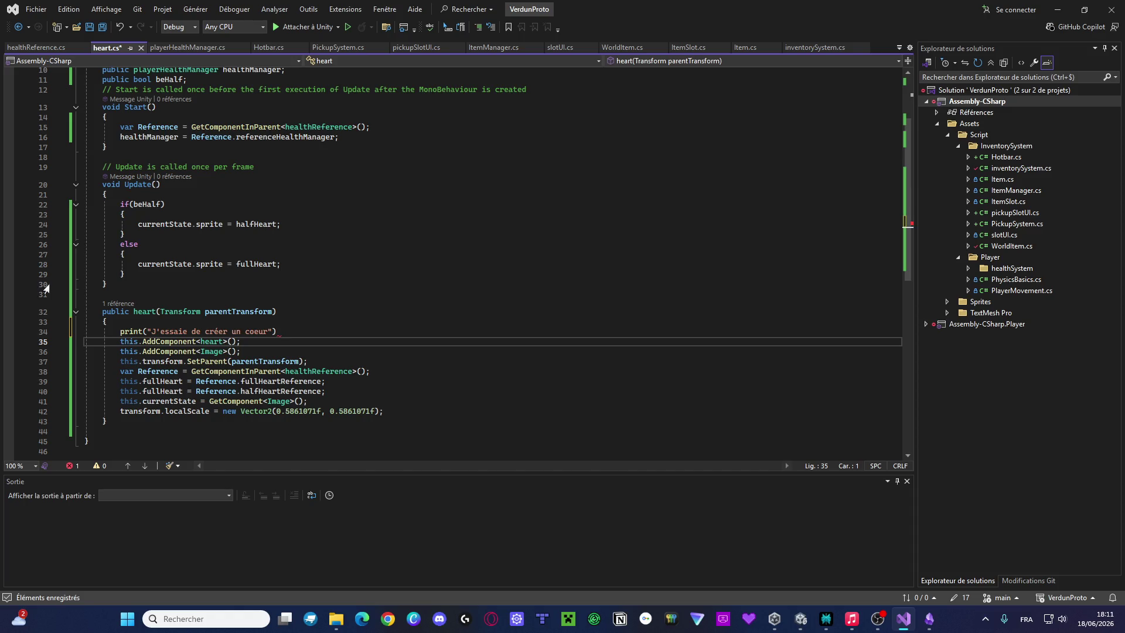
{"action": "key", "text": "Up"}
{"action": "key", "text": "End"}
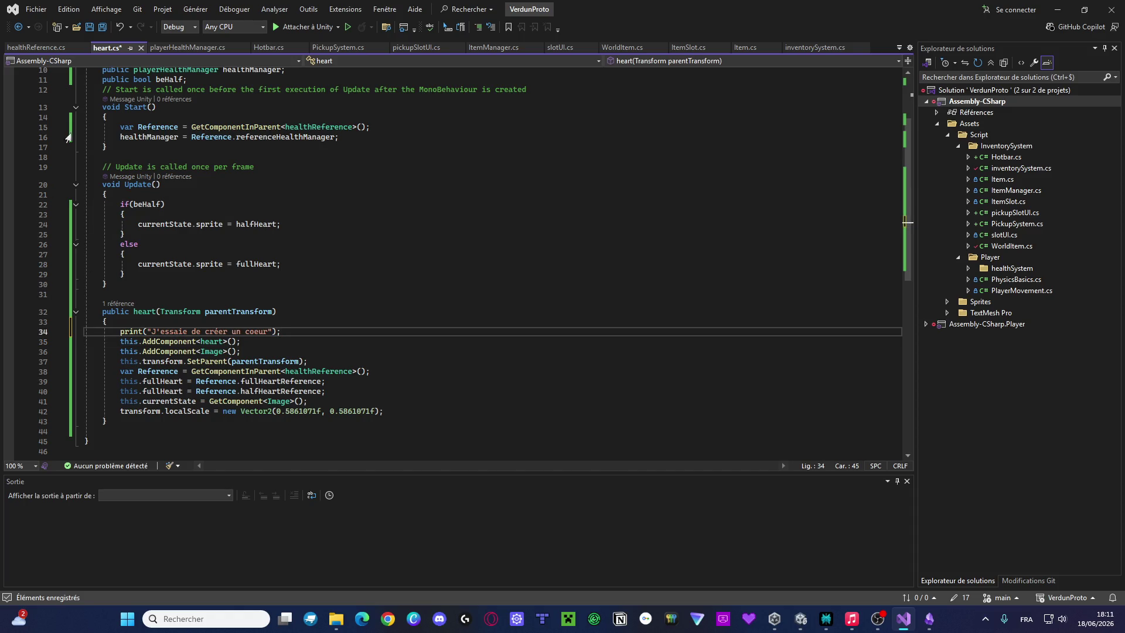
{"action": "key", "text": "ctrl+s"}
{"action": "left_click", "coordinate": [212, 49]}
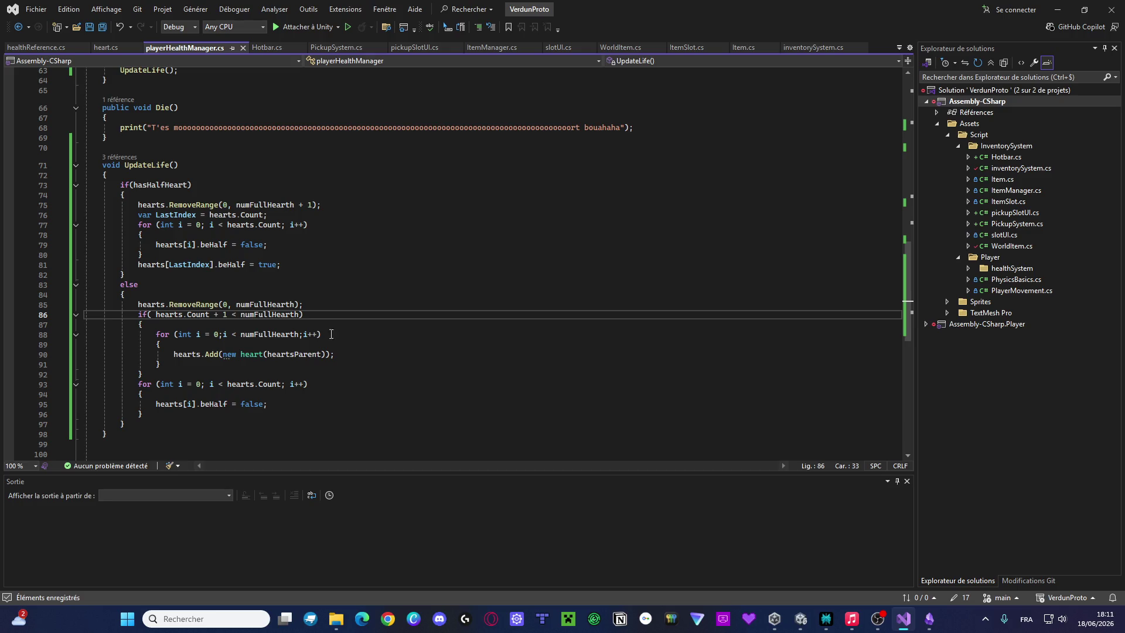
Add print("Il manque des coeurs"); on a new line 88 in UpdateLife and save
{"action": "left_click", "coordinate": [267, 326]}
{"action": "key", "text": "Return"}
{"action": "type", "text": "pri"}
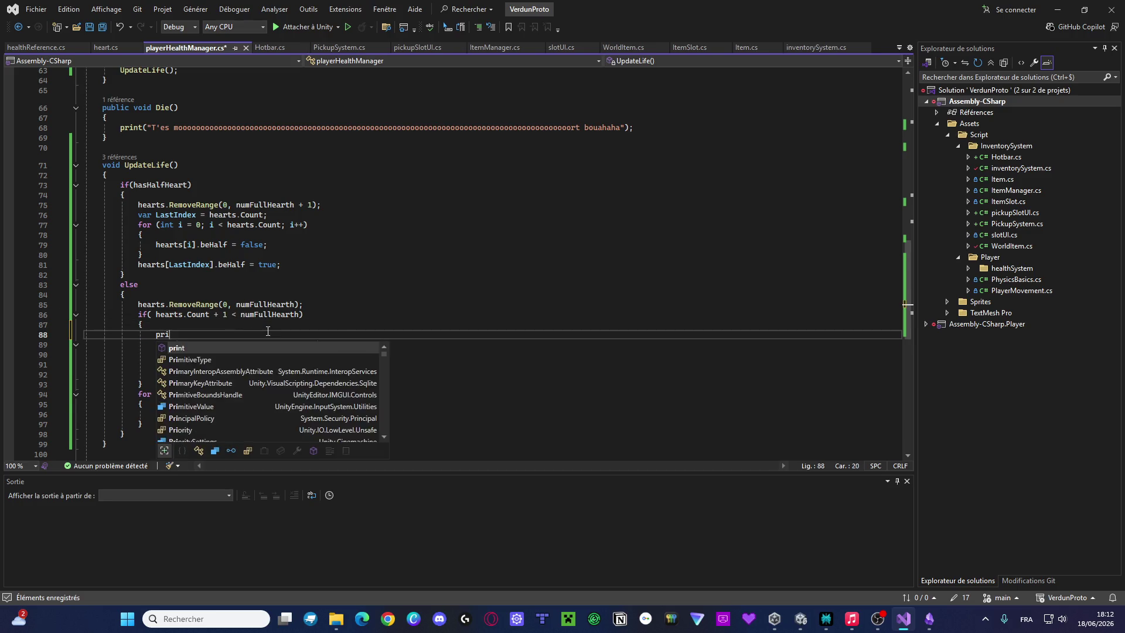
{"action": "type", "text": "nt(\"Il am"}
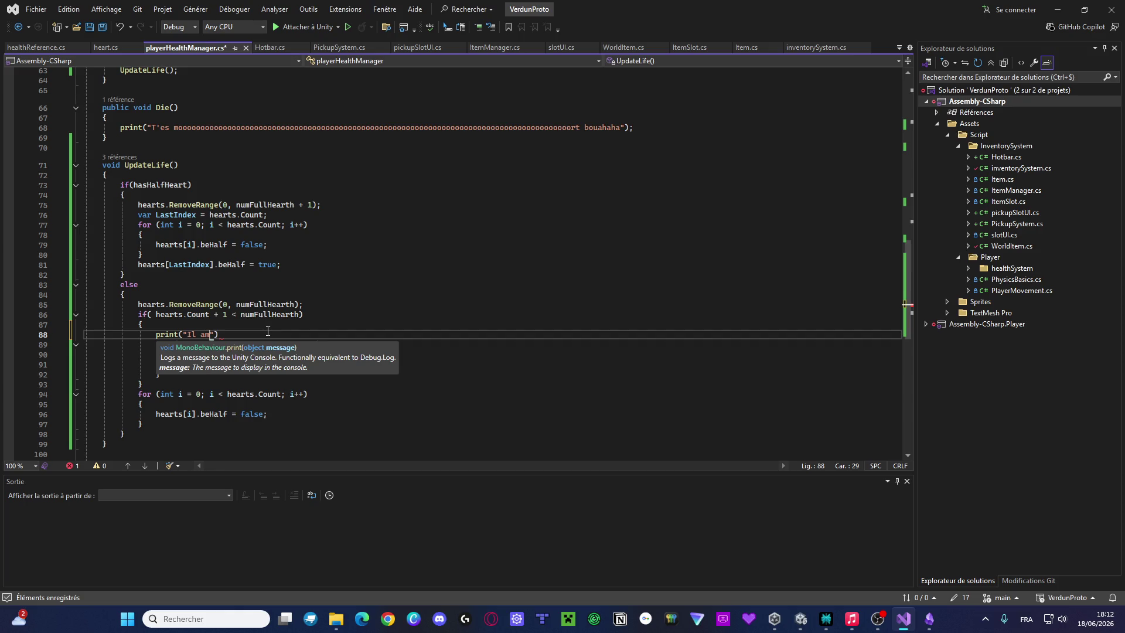
{"action": "key", "text": "BackSpace"}
{"action": "type", "text": "manque des "}
{"action": "type", "text": "coeurs"}
{"action": "key", "text": "Tab"}
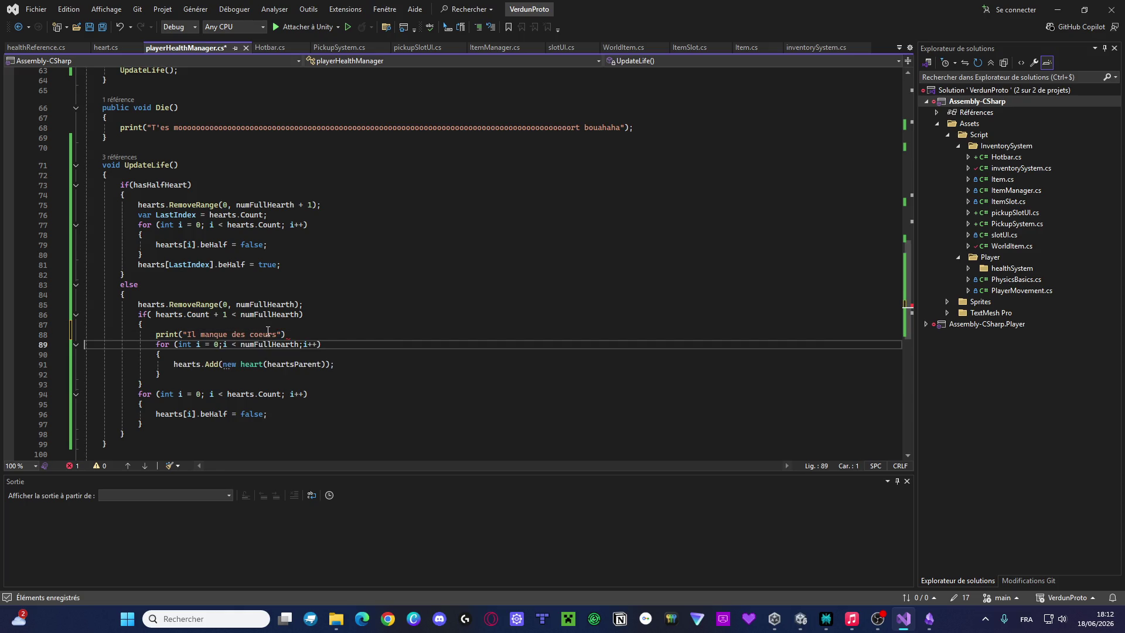
{"action": "key", "text": "Left"}
{"action": "type", "text": ";"}
{"action": "key", "text": "ctrl+s"}
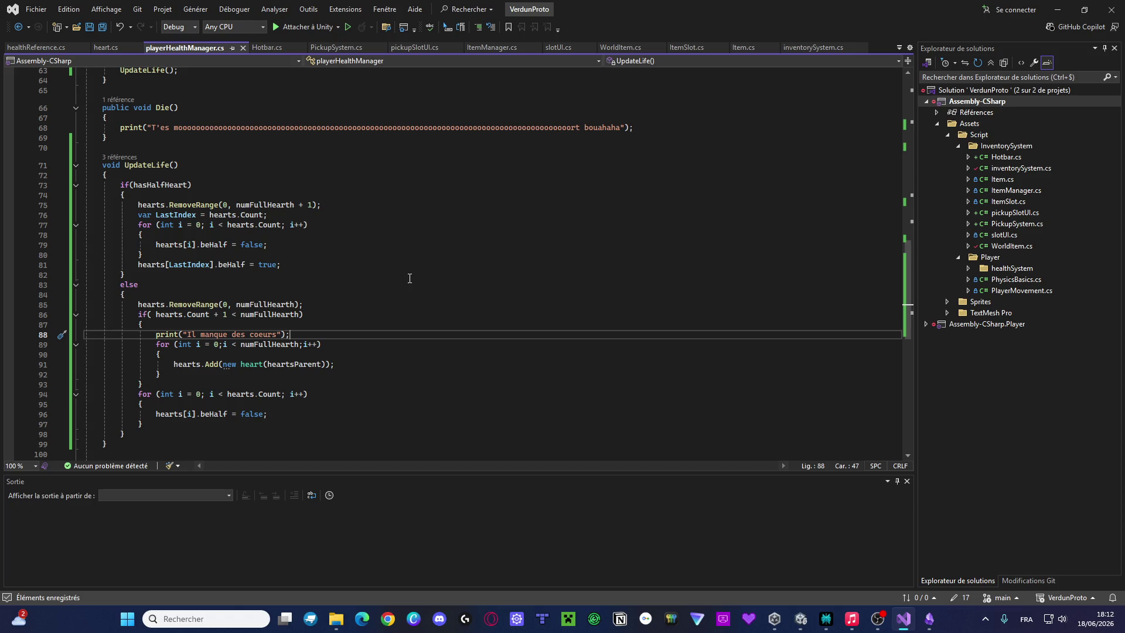
Change the loop on line 89 to start at i = hearts.Count and save
{"action": "left_click_drag", "start_coordinate": [291, 334], "coordinate": [156, 338]}
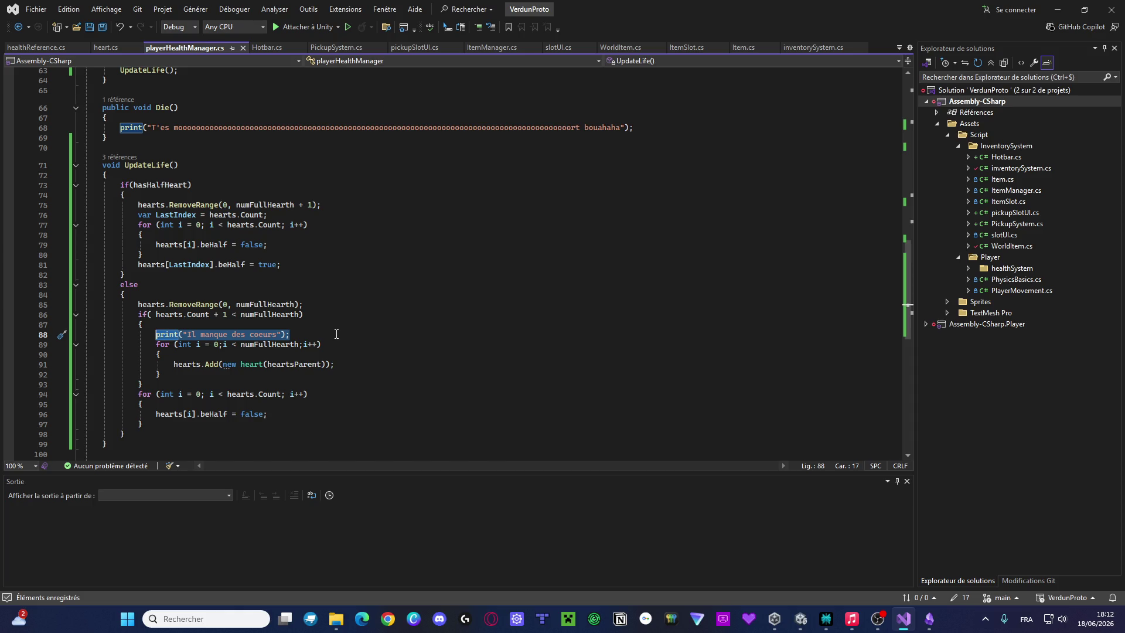
{"action": "left_click", "coordinate": [218, 345]}
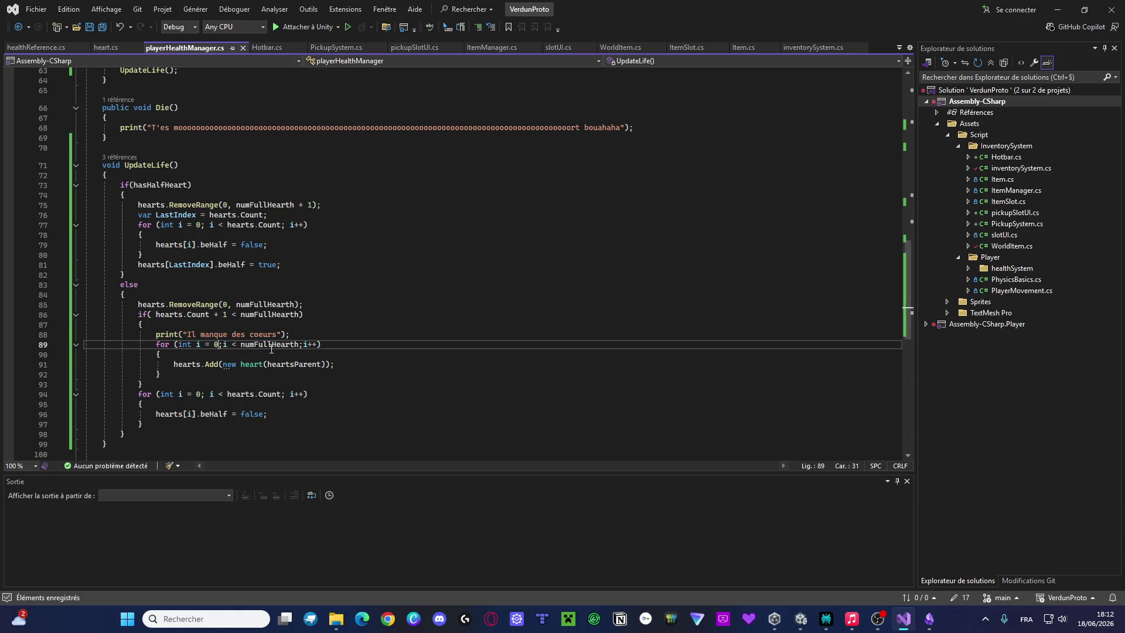
{"action": "key", "text": "BackSpace"}
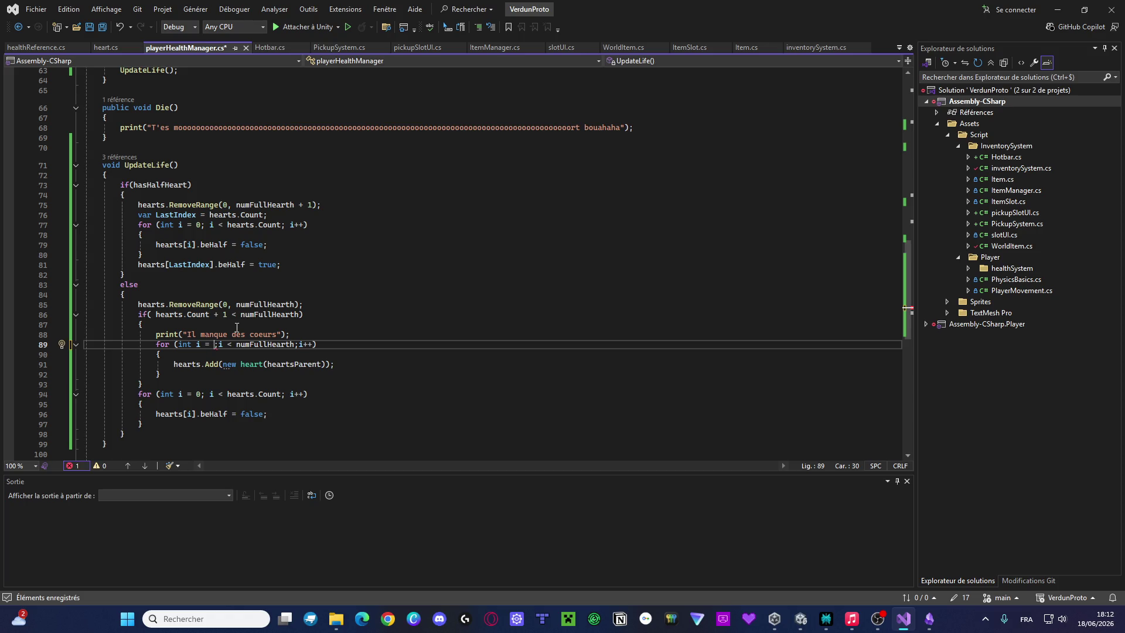
{"action": "type", "text": "hearts"}
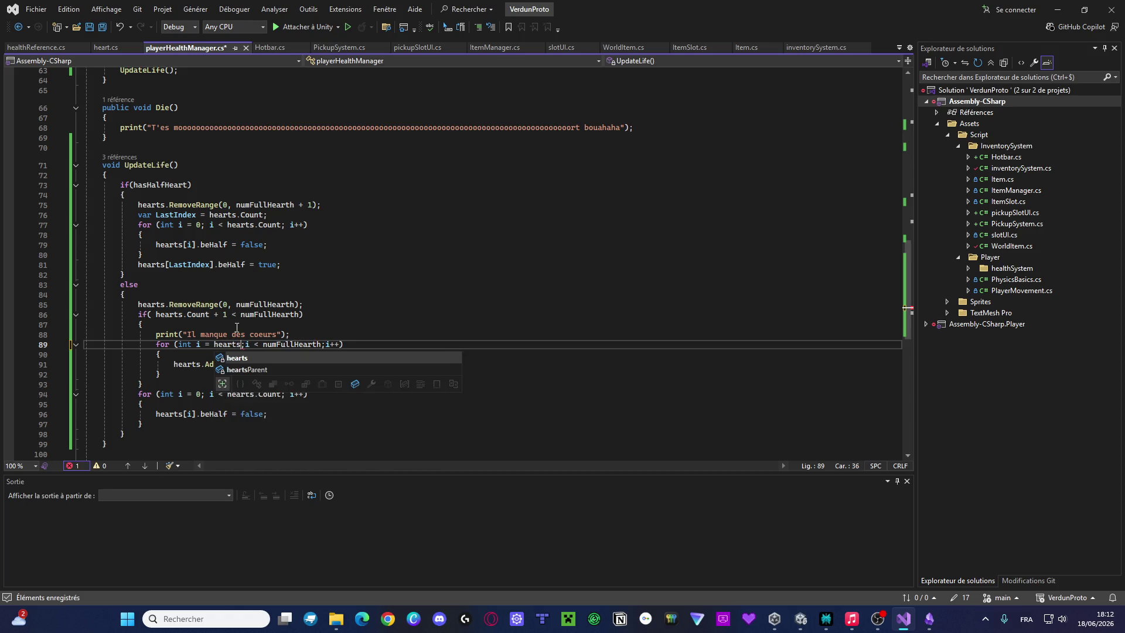
{"action": "type", "text": ".Count"}
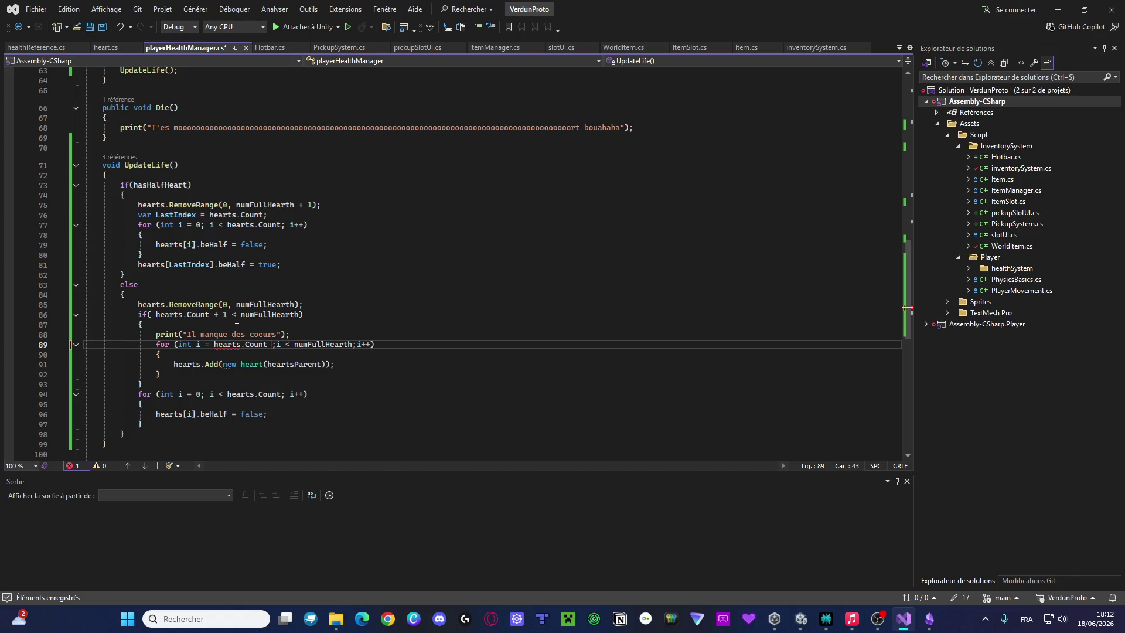
{"action": "key", "text": "ctrl+s"}
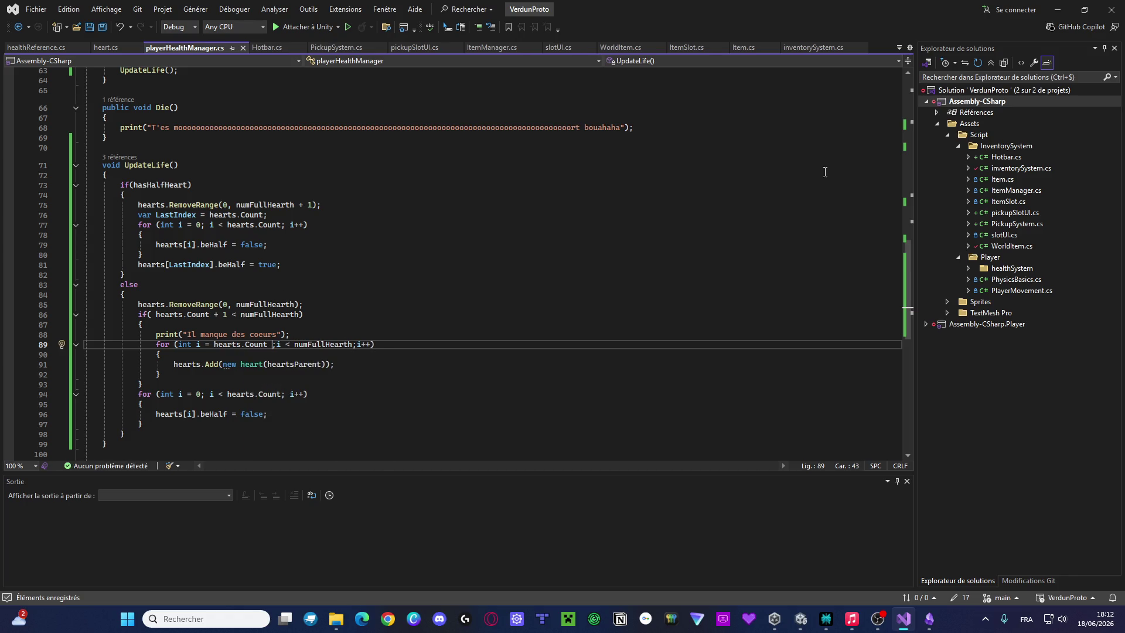
Back in Unity, restart Play mode to test the two-heart row, then stop it
{"action": "left_click", "coordinate": [1058, 9]}
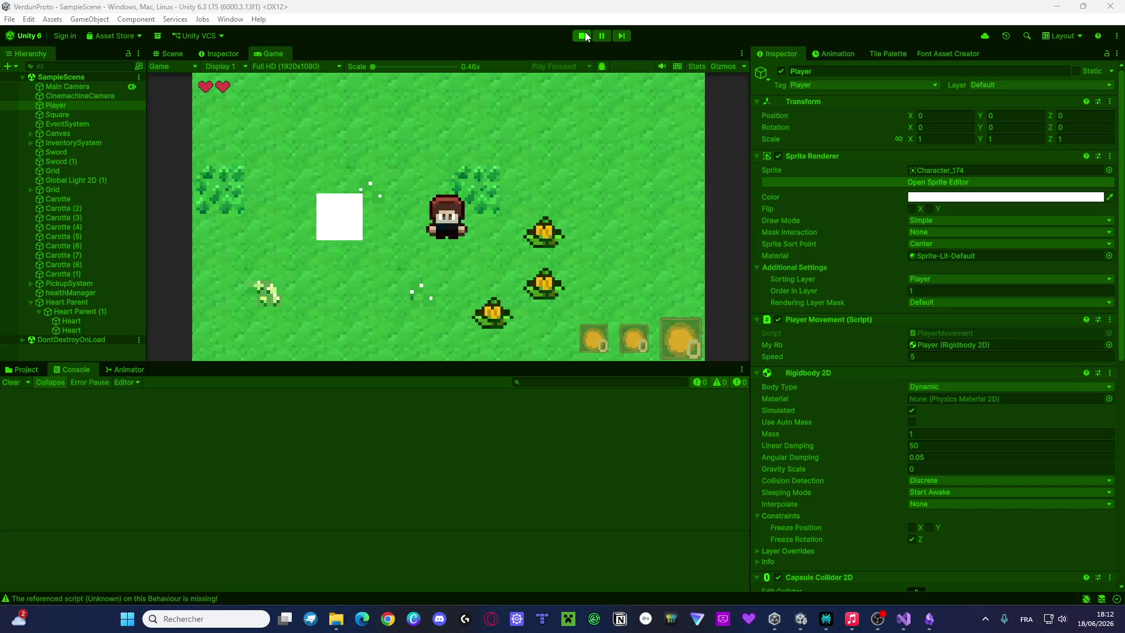
{"action": "left_click", "coordinate": [583, 37]}
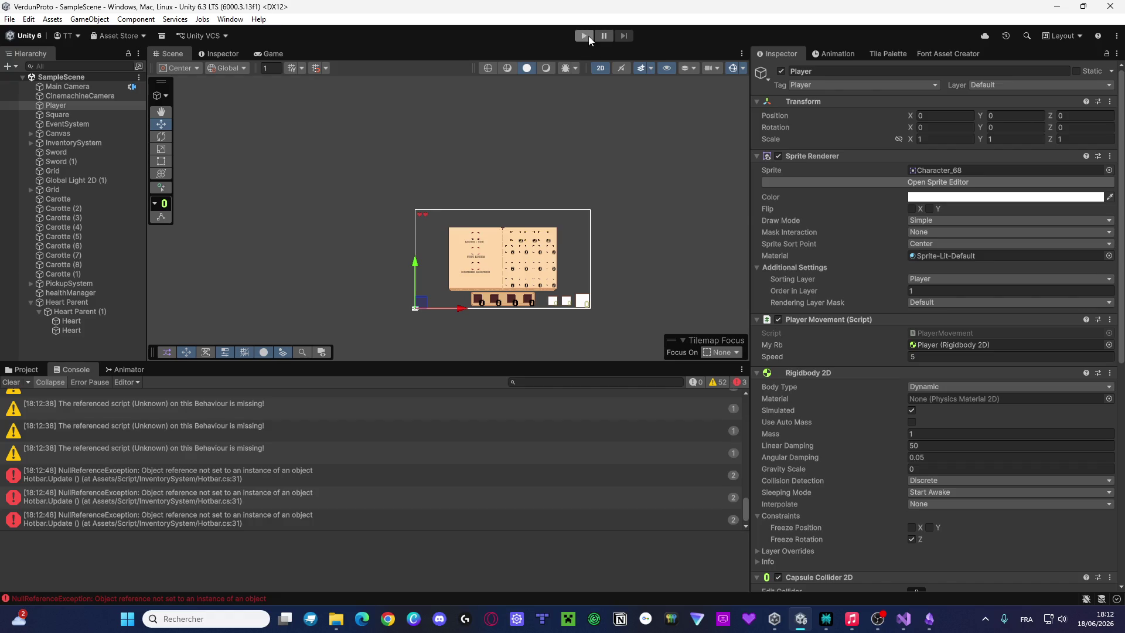
{"action": "left_click", "coordinate": [588, 36]}
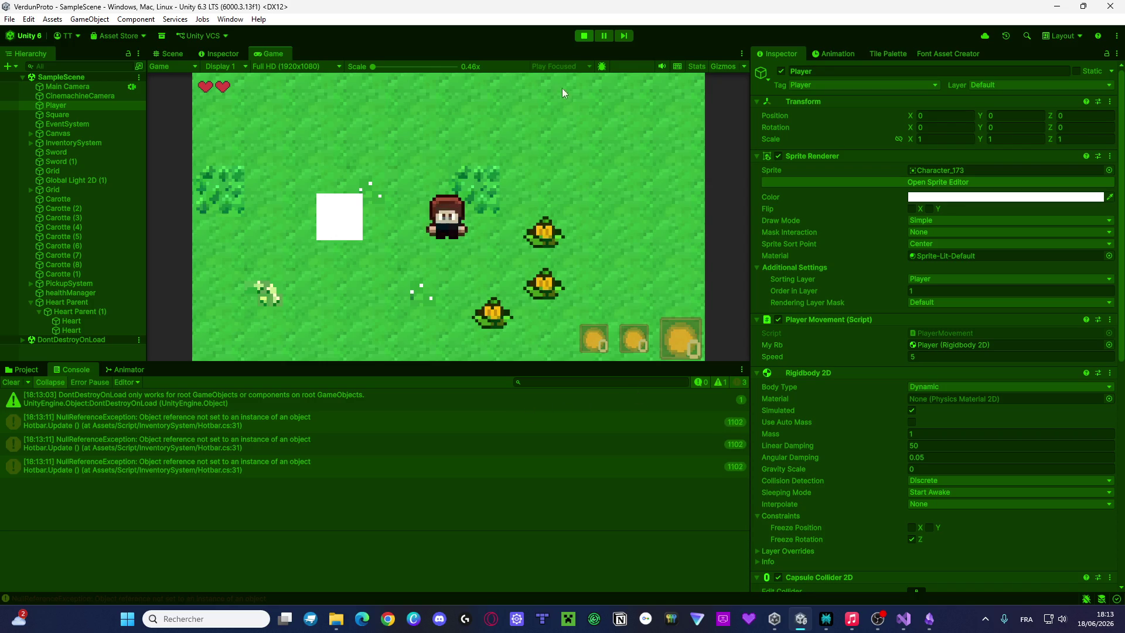
{"action": "left_click", "coordinate": [586, 35]}
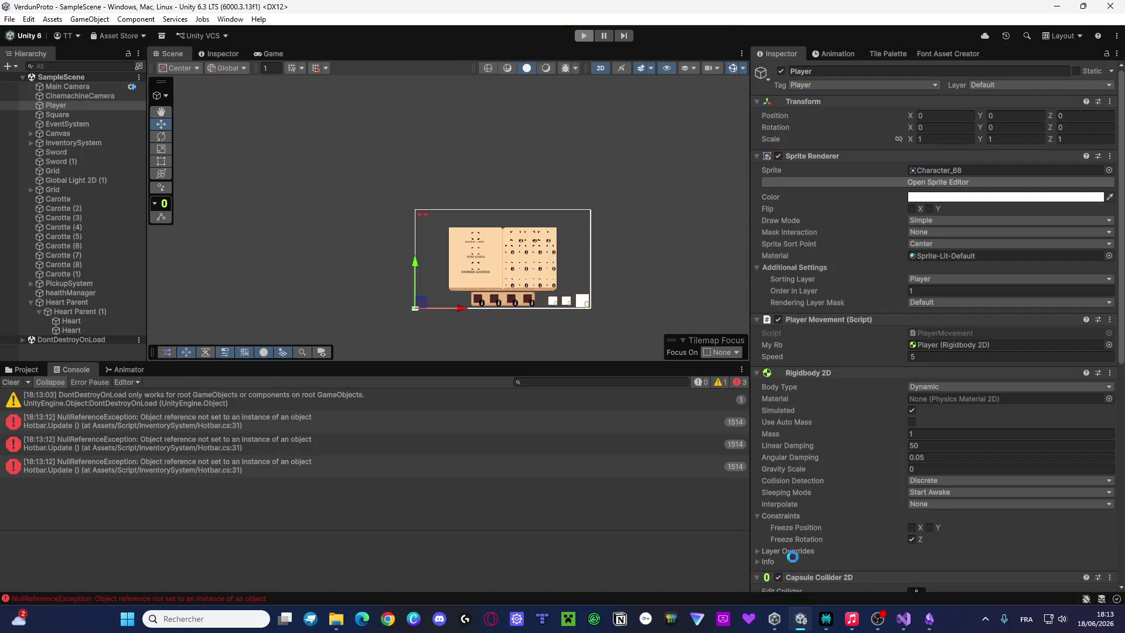
{"action": "mouse_move", "coordinate": [833, 620]}
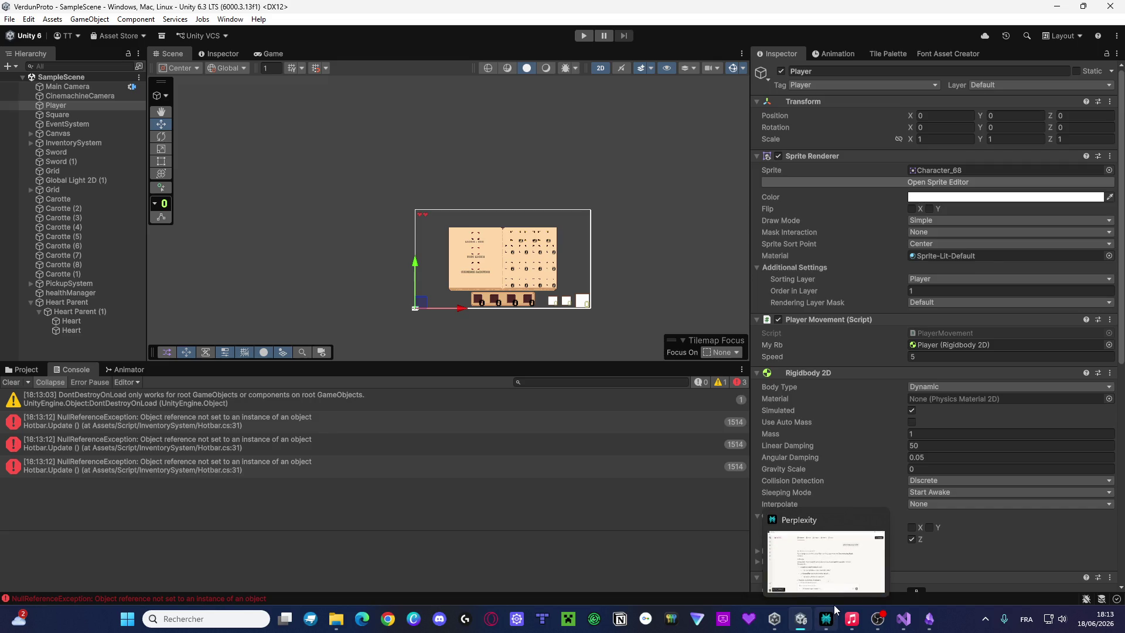
Add print("UpdateLife"); at the start of UpdateLife on line 73 and save
{"action": "left_click", "coordinate": [904, 618]}
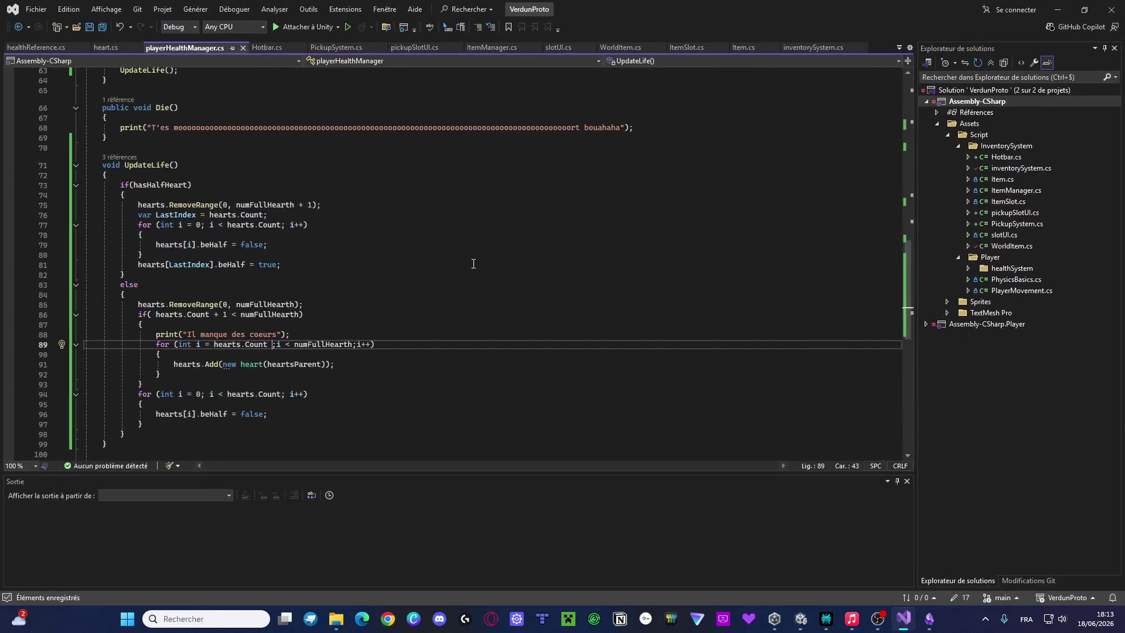
{"action": "scroll", "coordinate": [461, 206], "scroll_direction": "up", "scroll_amount": 11}
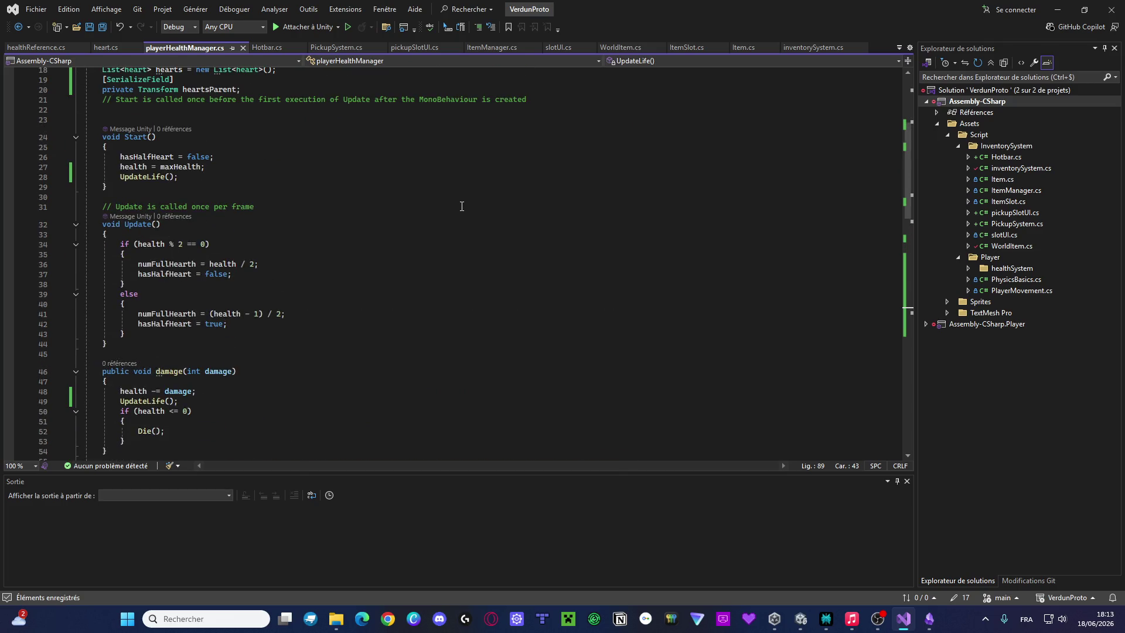
{"action": "scroll", "coordinate": [462, 207], "scroll_direction": "down", "scroll_amount": 11}
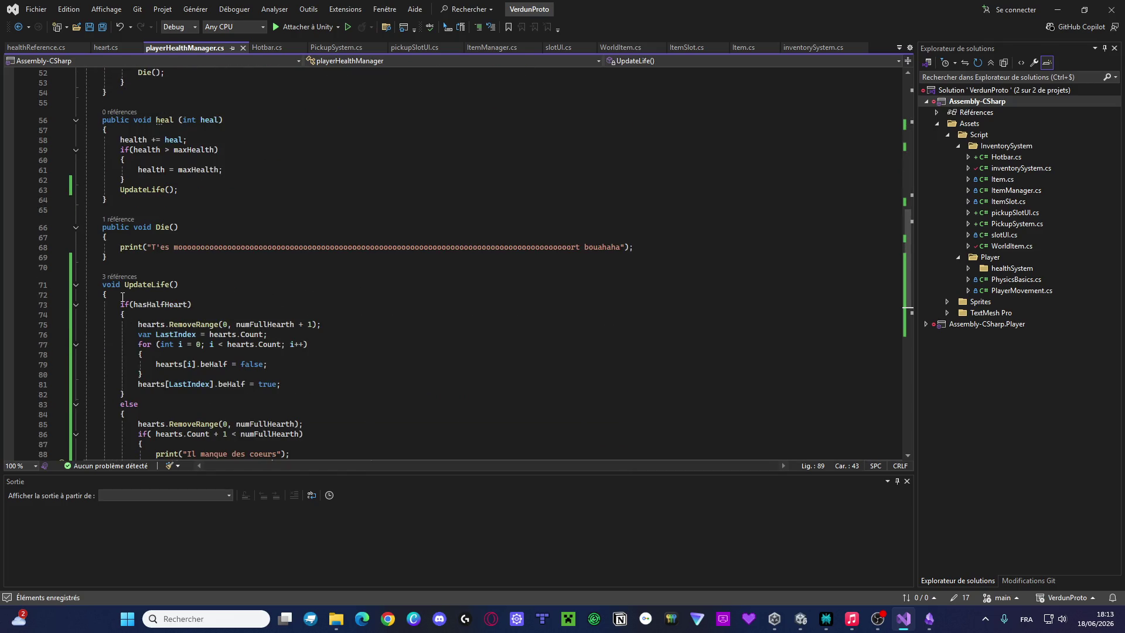
{"action": "left_click", "coordinate": [123, 297]}
{"action": "key", "text": "Return"}
{"action": "type", "text": "print "}
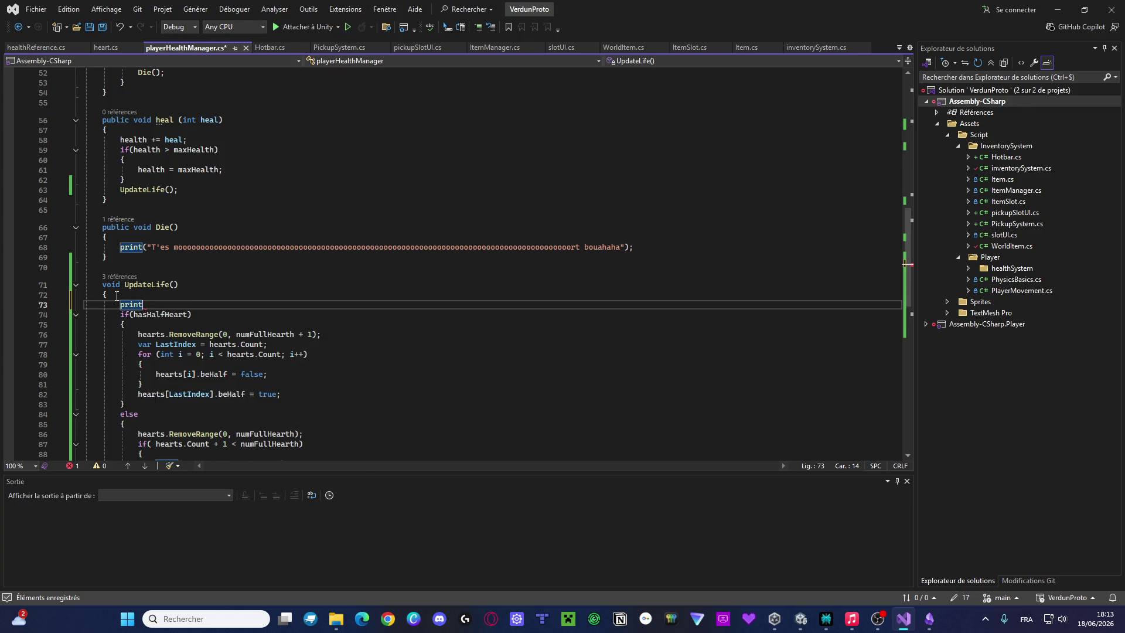
{"action": "type", "text": "(\"Update"}
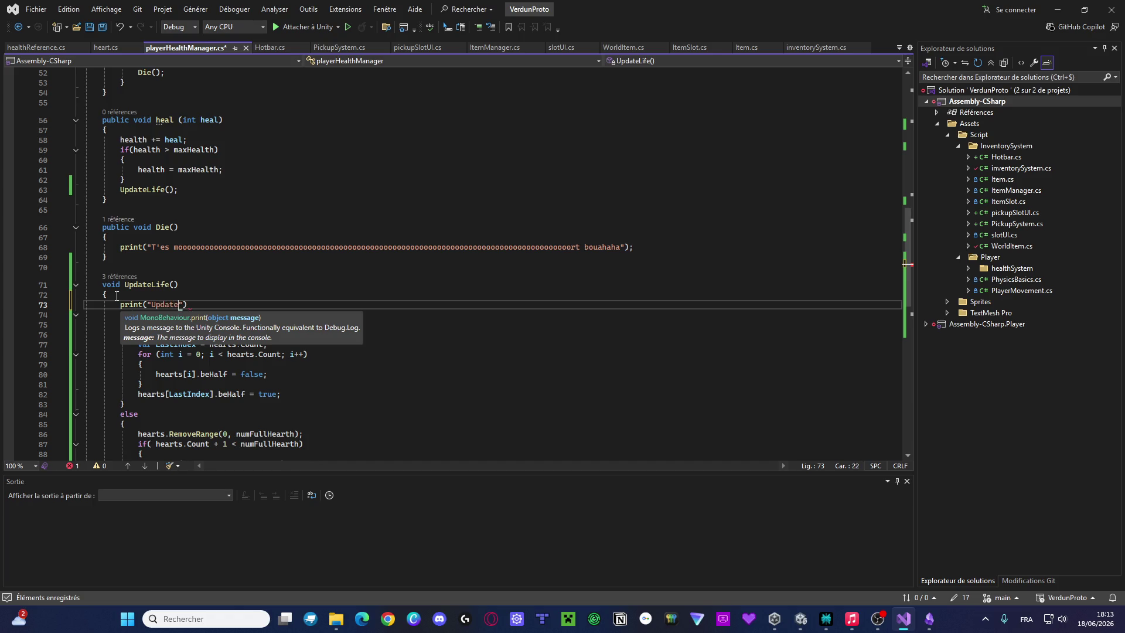
{"action": "type", "text": "Life"}
{"action": "type", "text": "\"),"}
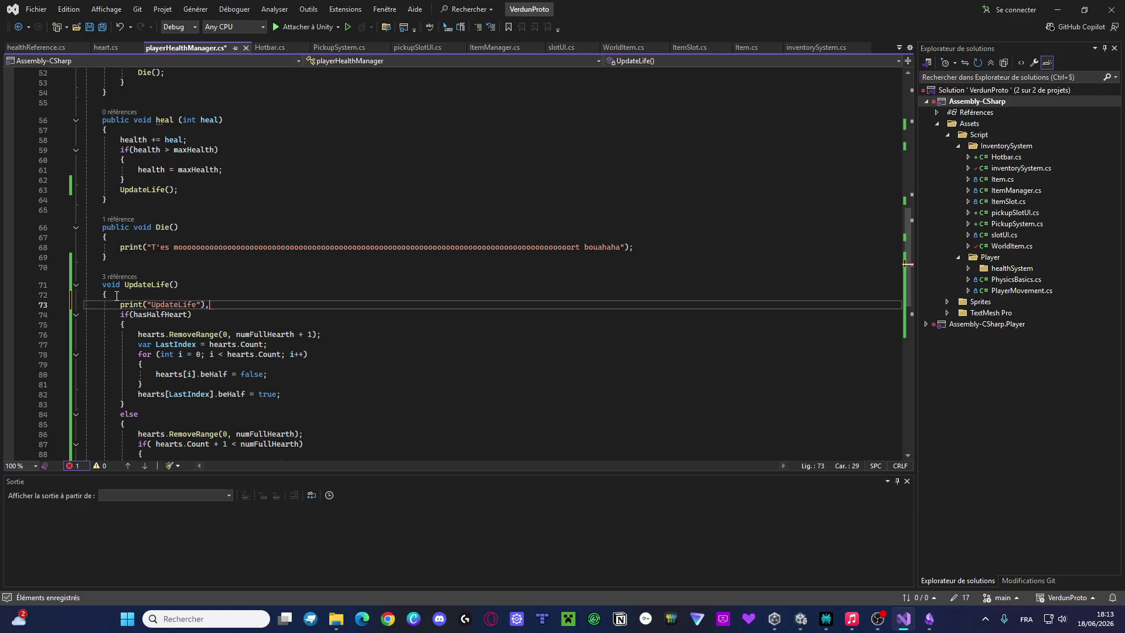
{"action": "key", "text": "BackSpace"}
{"action": "type", "text": ";"}
{"action": "key", "text": "ctrl+s"}
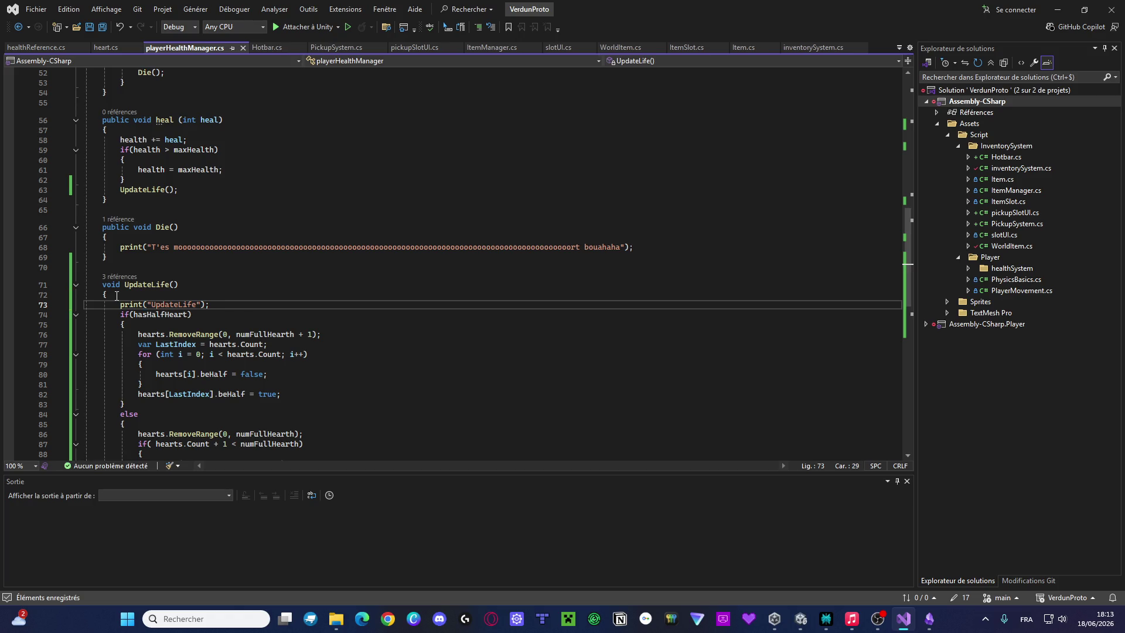
Add print("Else terminé"); after the else branch on line 99 and save
{"action": "scroll", "coordinate": [260, 331], "scroll_direction": "down", "scroll_amount": 6}
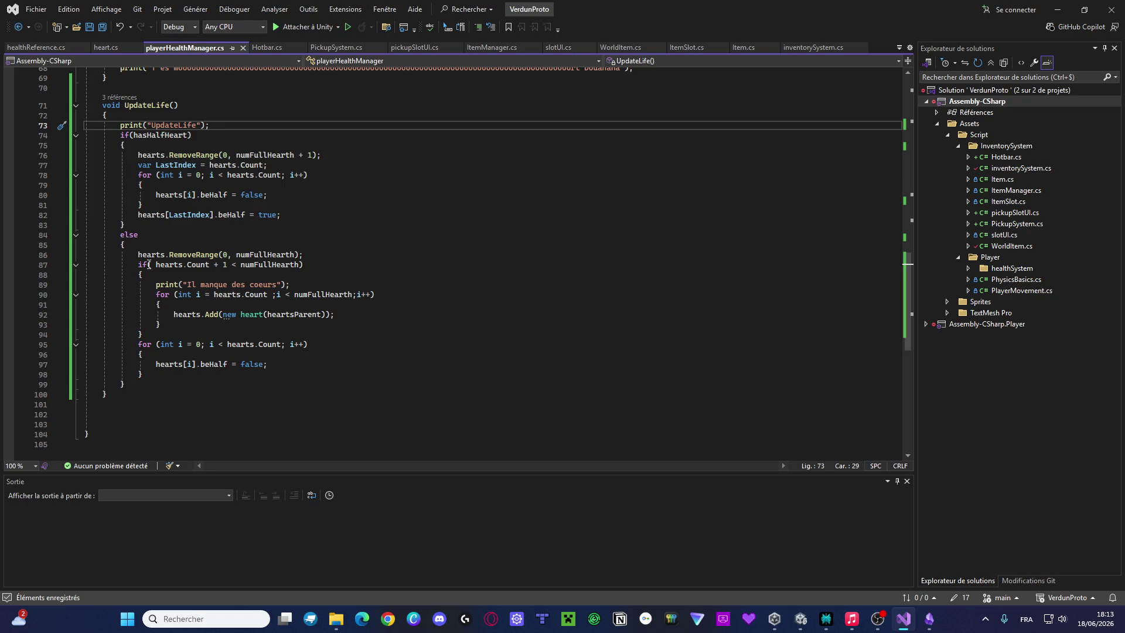
{"action": "left_click", "coordinate": [143, 375]}
{"action": "key", "text": "Return"}
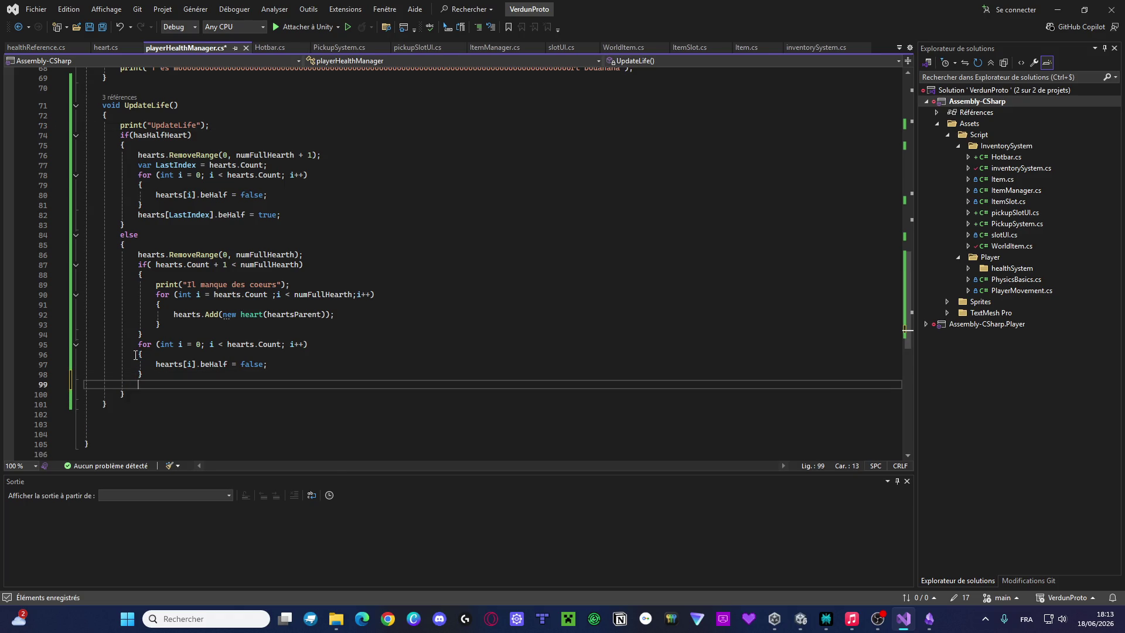
{"action": "type", "text": "print(\""}
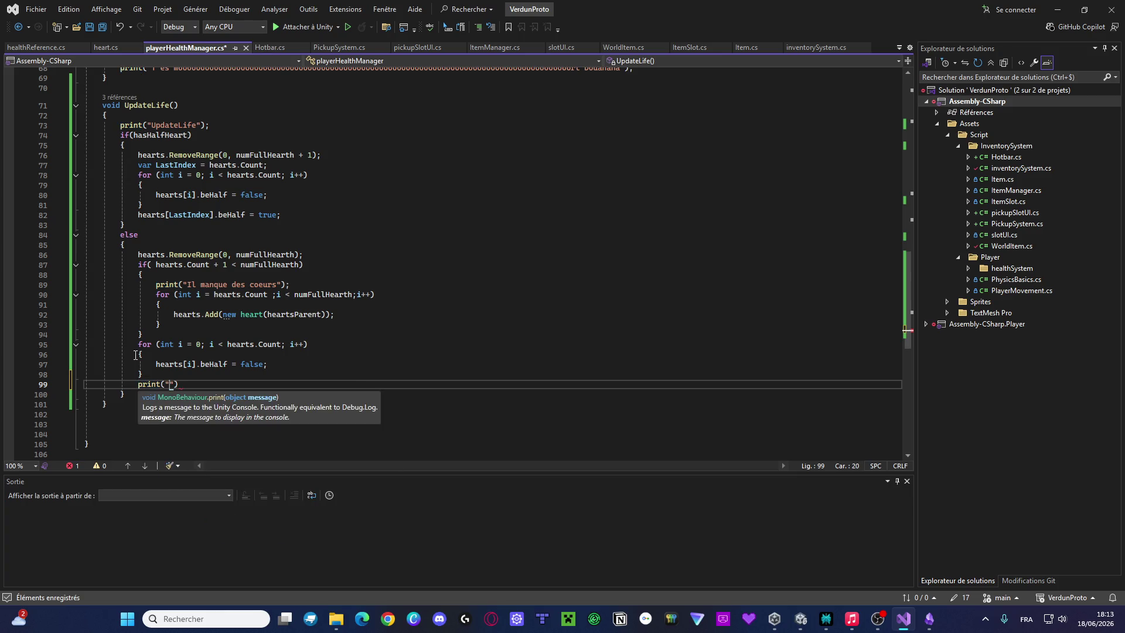
{"action": "type", "text": "Else terminé"}
{"action": "type", "text": "\")"}
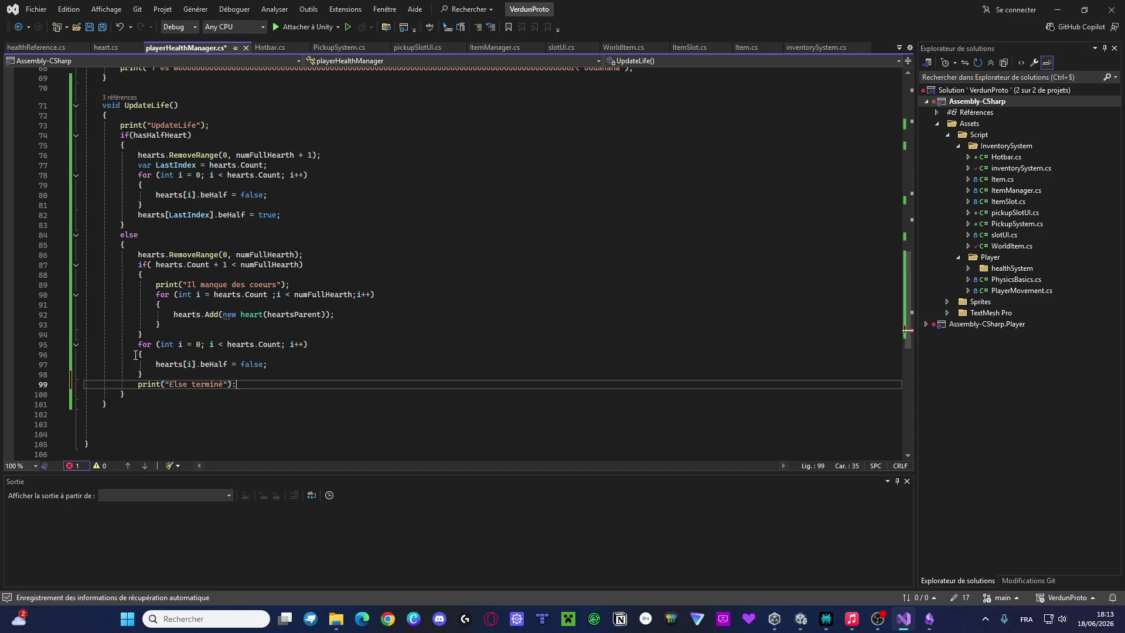
{"action": "type", "text": ";"}
{"action": "key", "text": "ctrl+s"}
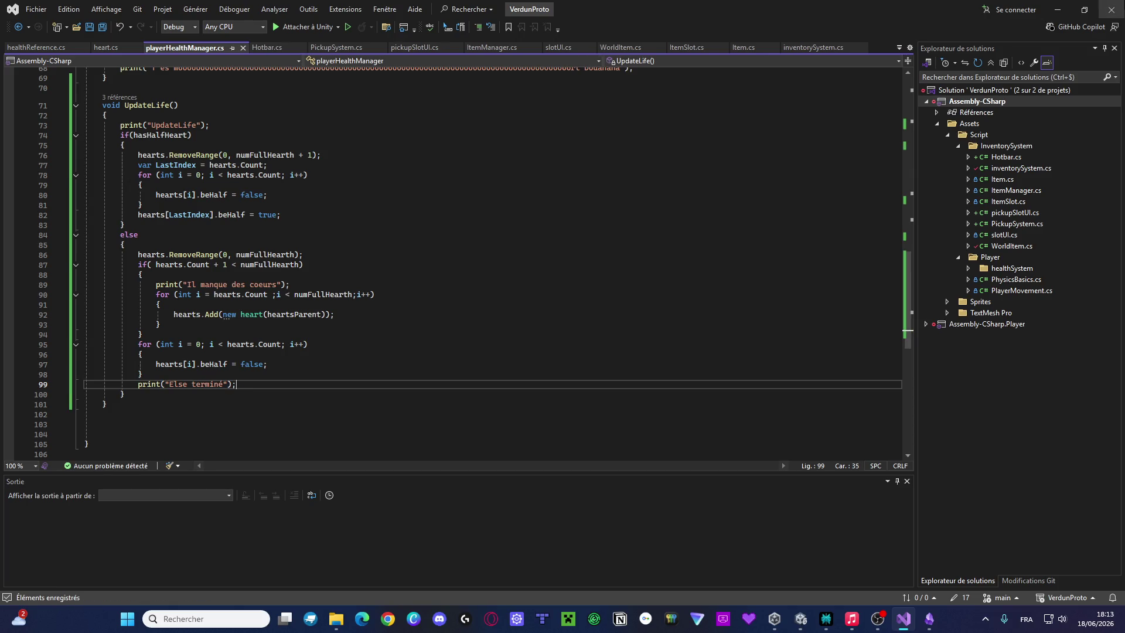
Play the scene to confirm 'UpdateLife' and 'Else terminé' appear in the Console, then stop
{"action": "left_click", "coordinate": [1058, 10]}
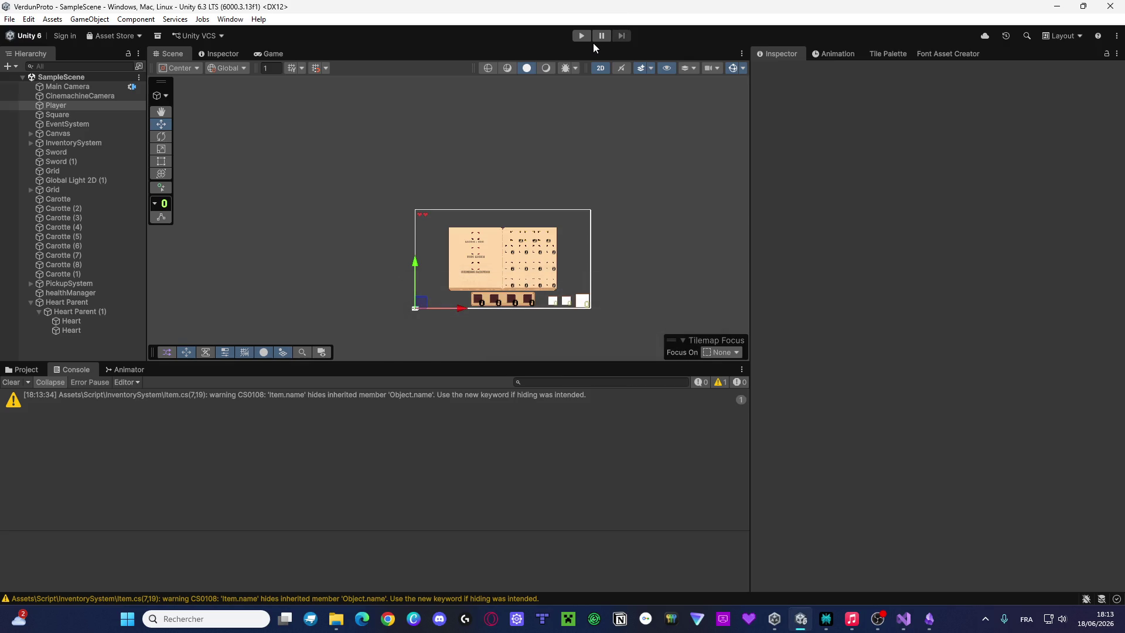
{"action": "left_click", "coordinate": [582, 36]}
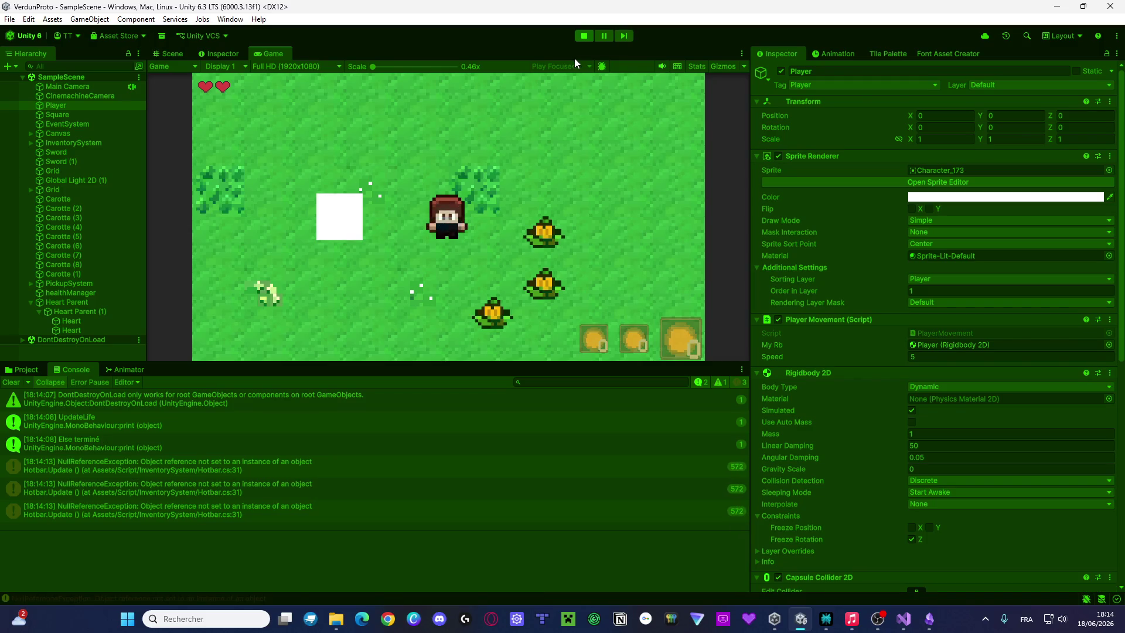
{"action": "left_click", "coordinate": [585, 40]}
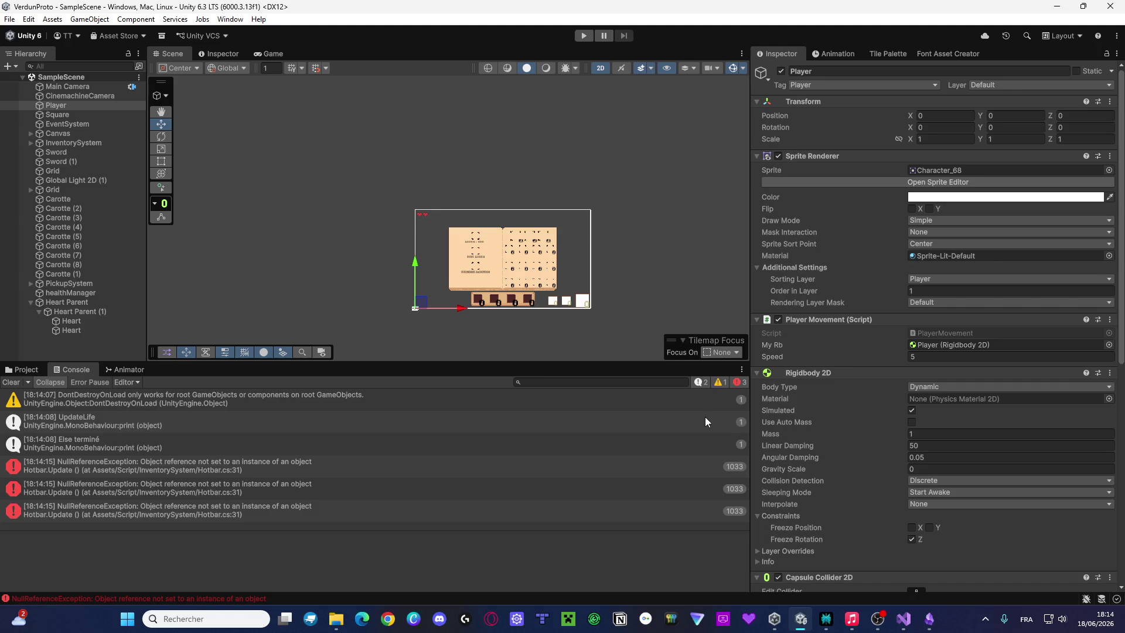
Paste the half-heart if/else block into Start on a new line after health = maxHealth;
{"action": "left_click", "coordinate": [905, 627]}
{"action": "scroll", "coordinate": [376, 290], "scroll_direction": "up", "scroll_amount": 10}
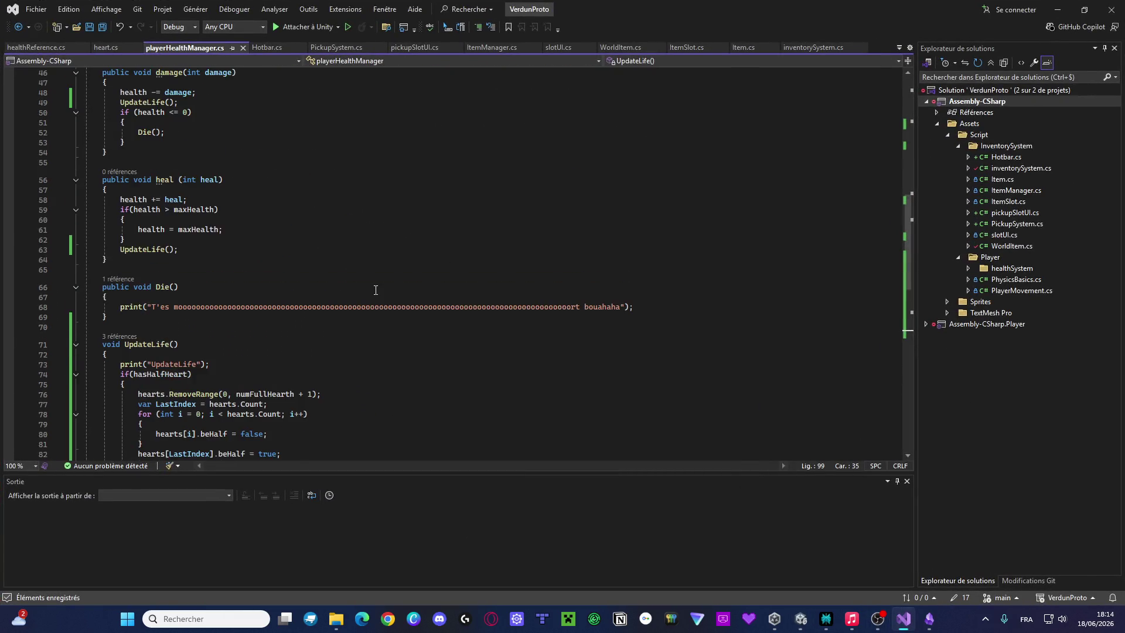
{"action": "scroll", "coordinate": [375, 290], "scroll_direction": "up", "scroll_amount": 3}
{"action": "scroll", "coordinate": [363, 303], "scroll_direction": "up", "scroll_amount": 10}
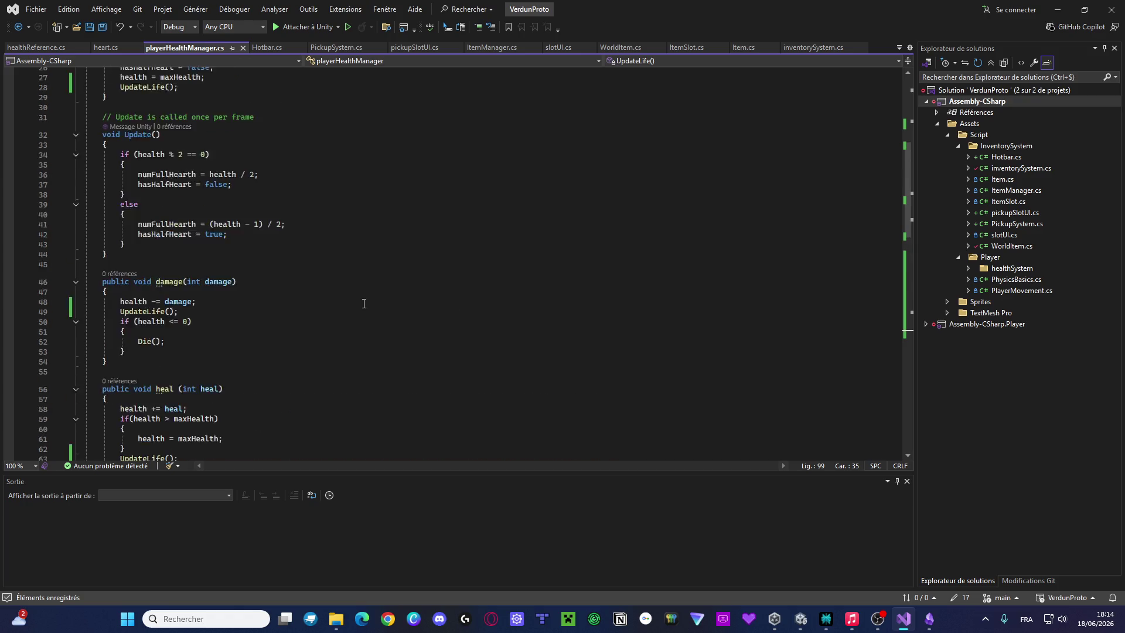
{"action": "scroll", "coordinate": [284, 279], "scroll_direction": "down", "scroll_amount": 1}
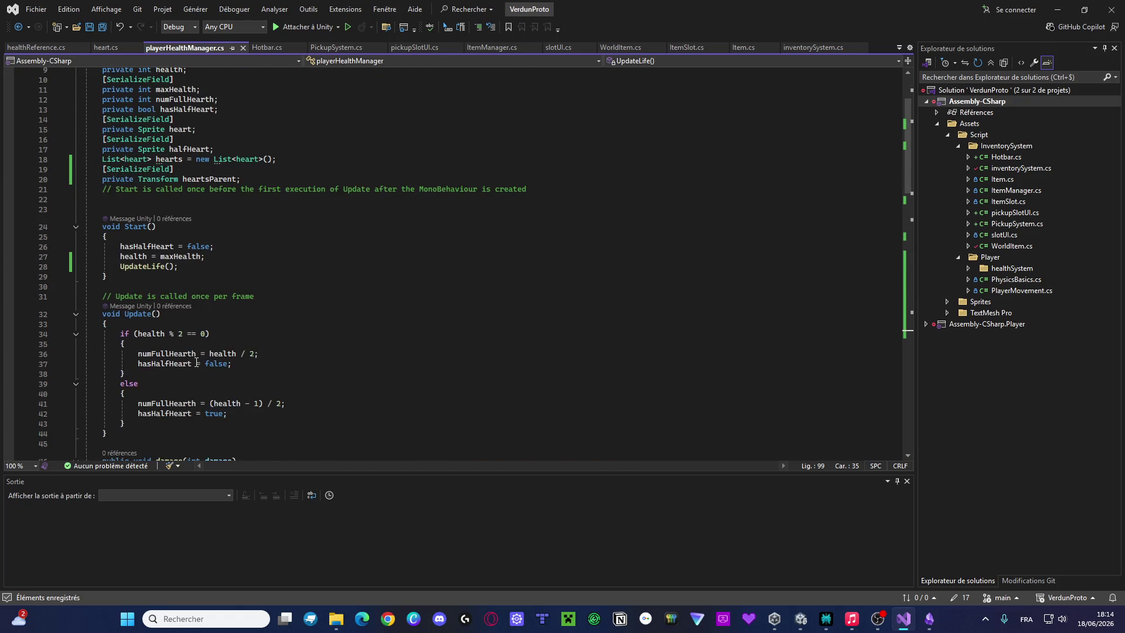
{"action": "left_click_drag", "start_coordinate": [126, 424], "coordinate": [123, 331]}
{"action": "key", "text": "ctrl+c"}
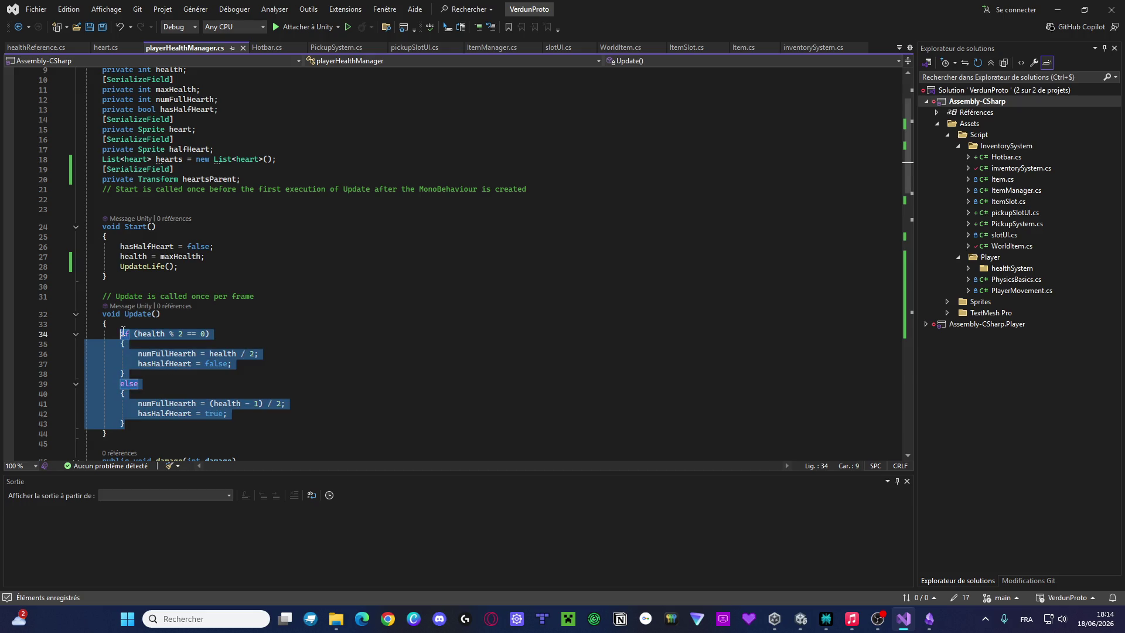
{"action": "left_click", "coordinate": [215, 258]}
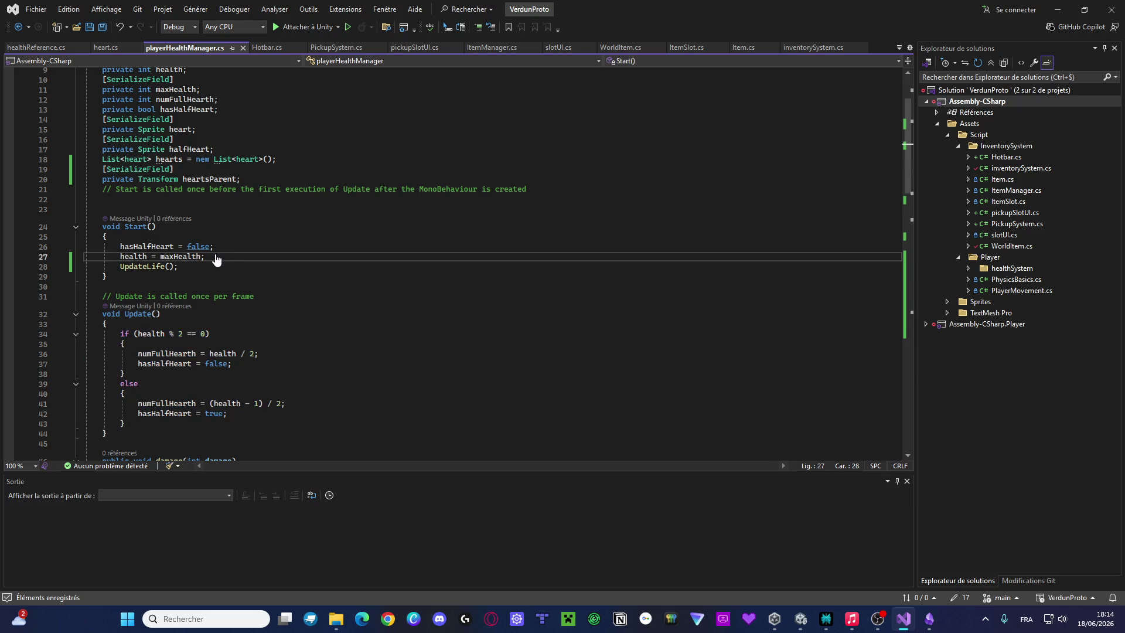
{"action": "key", "text": "Return"}
{"action": "key", "text": "ctrl+v"}
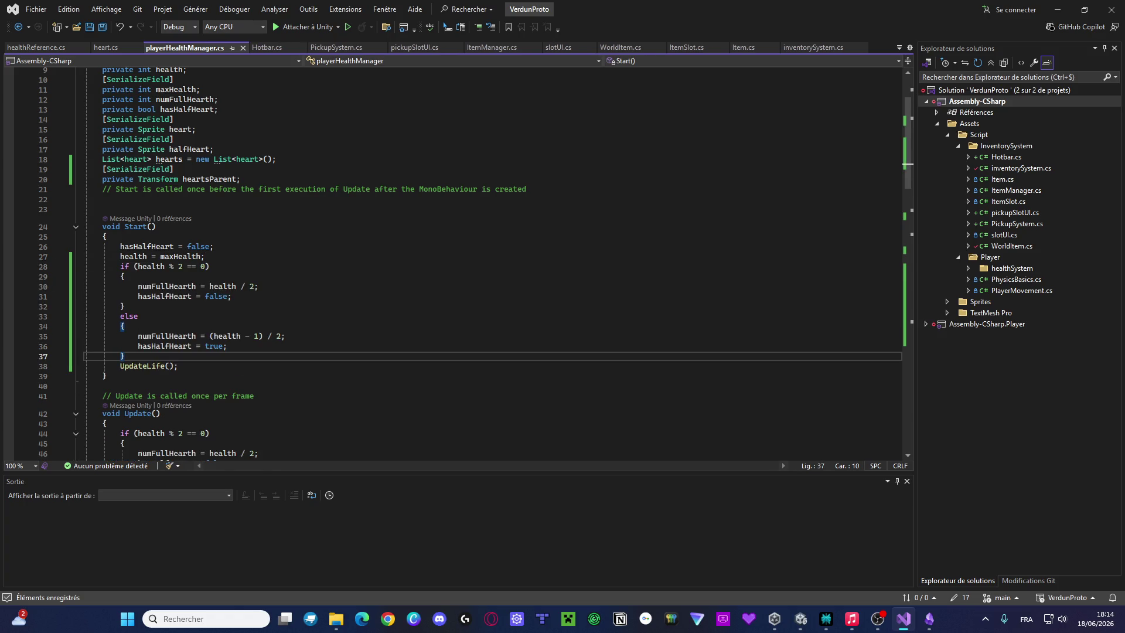
Play the game and select the RemoveRange ArgumentException in the Console to see its stack trace
{"action": "left_click", "coordinate": [1057, 10]}
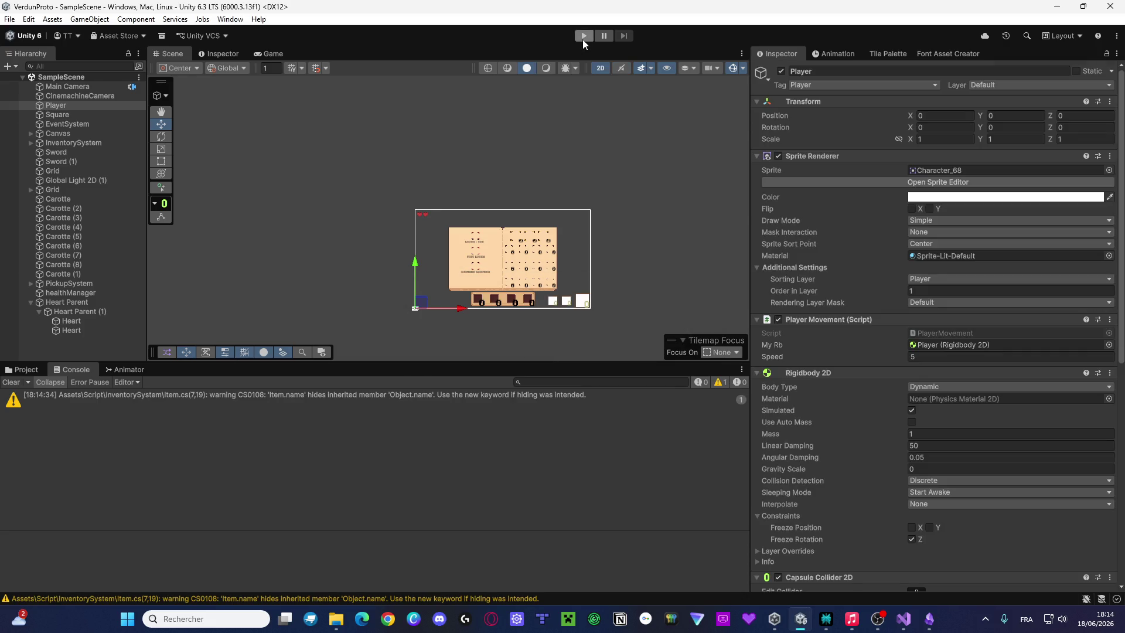
{"action": "left_click", "coordinate": [582, 40]}
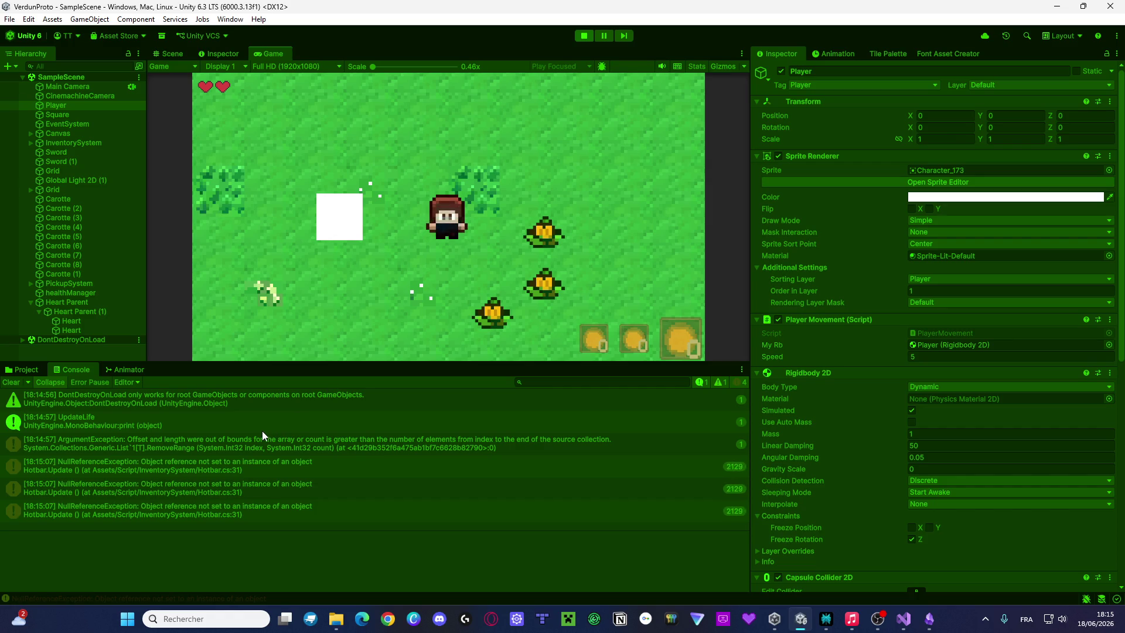
{"action": "left_click", "coordinate": [265, 453]}
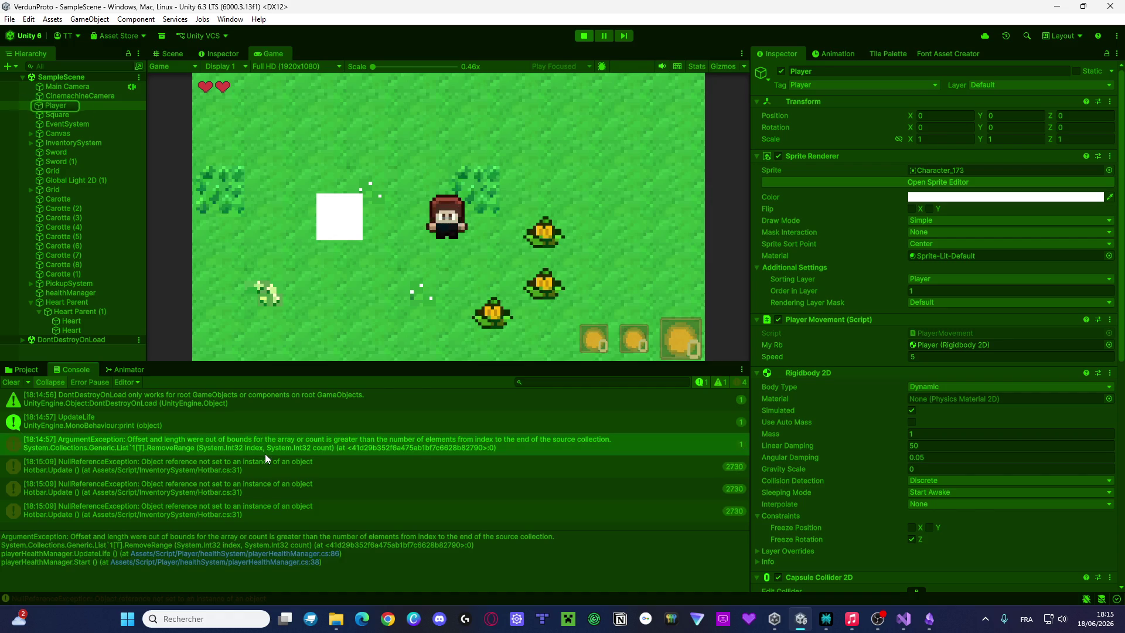
Open the error at line 86 and prefix hearts.RemoveRange with // to comment it out
{"action": "double_click", "coordinate": [265, 451]}
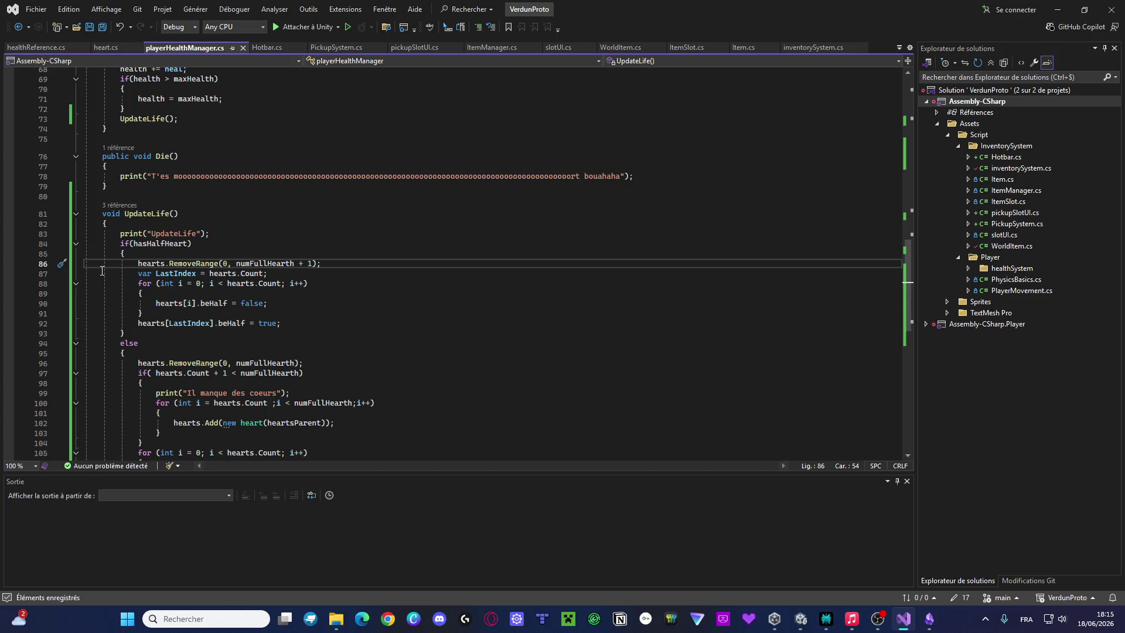
{"action": "left_click", "coordinate": [138, 264]}
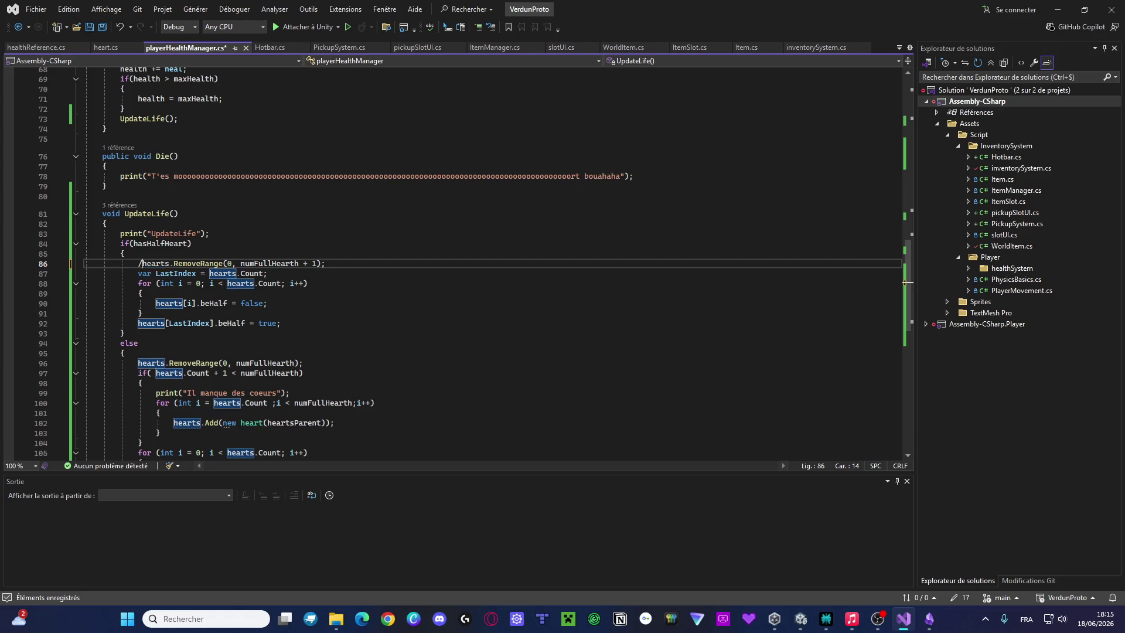
{"action": "type", "text": "//"}
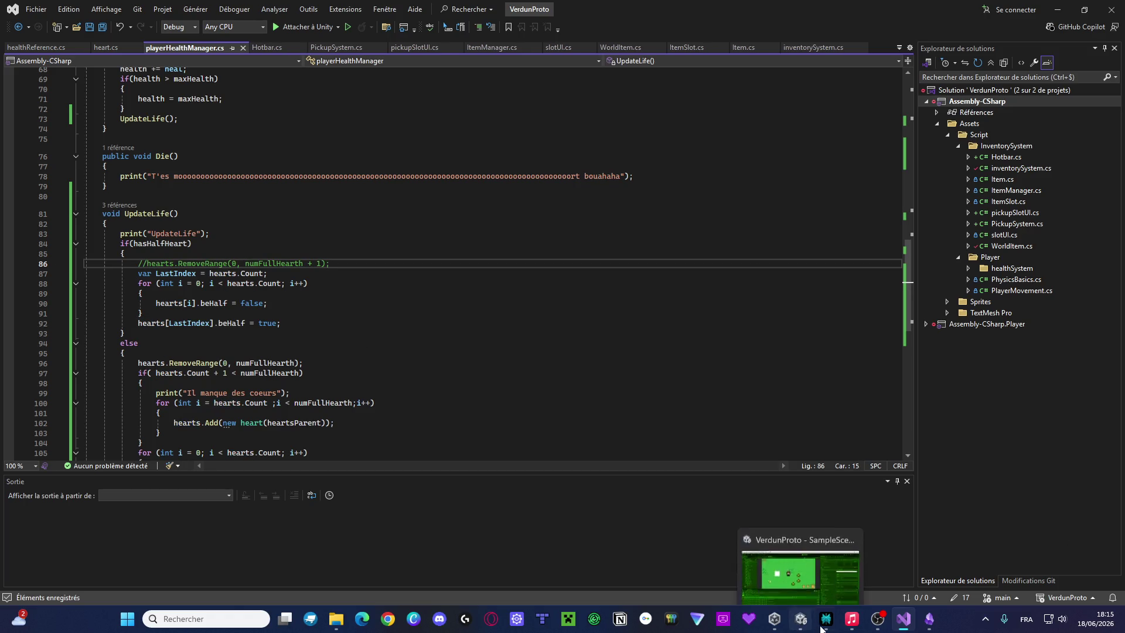
{"action": "left_click", "coordinate": [826, 619]}
Return to Unity and exit Play mode
{"action": "left_click", "coordinate": [801, 619]}
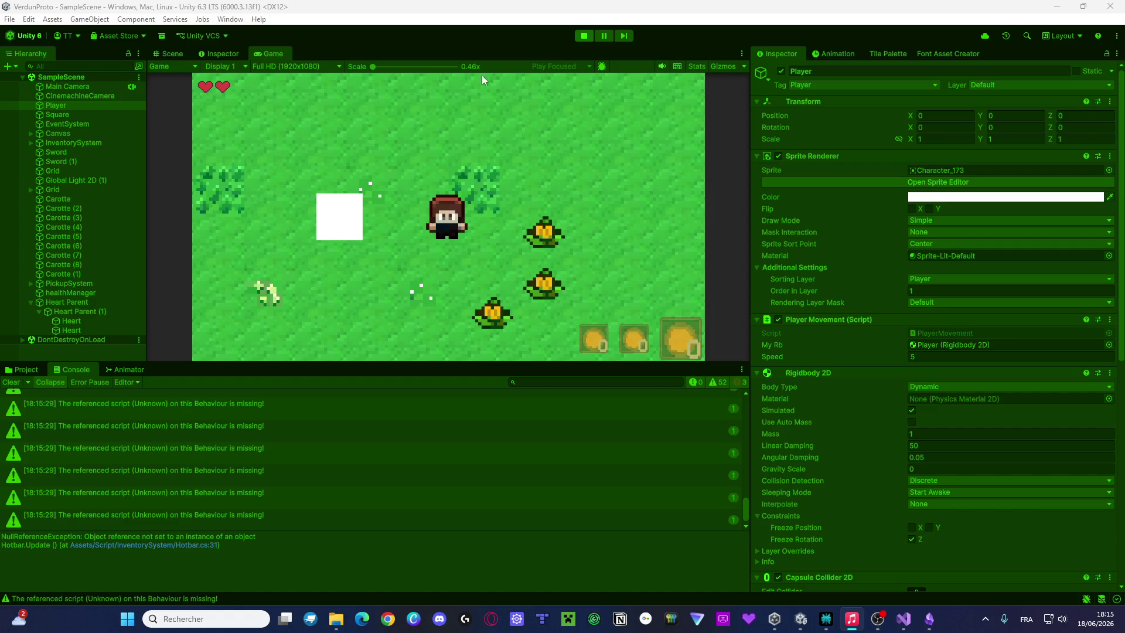
{"action": "left_click", "coordinate": [582, 35]}
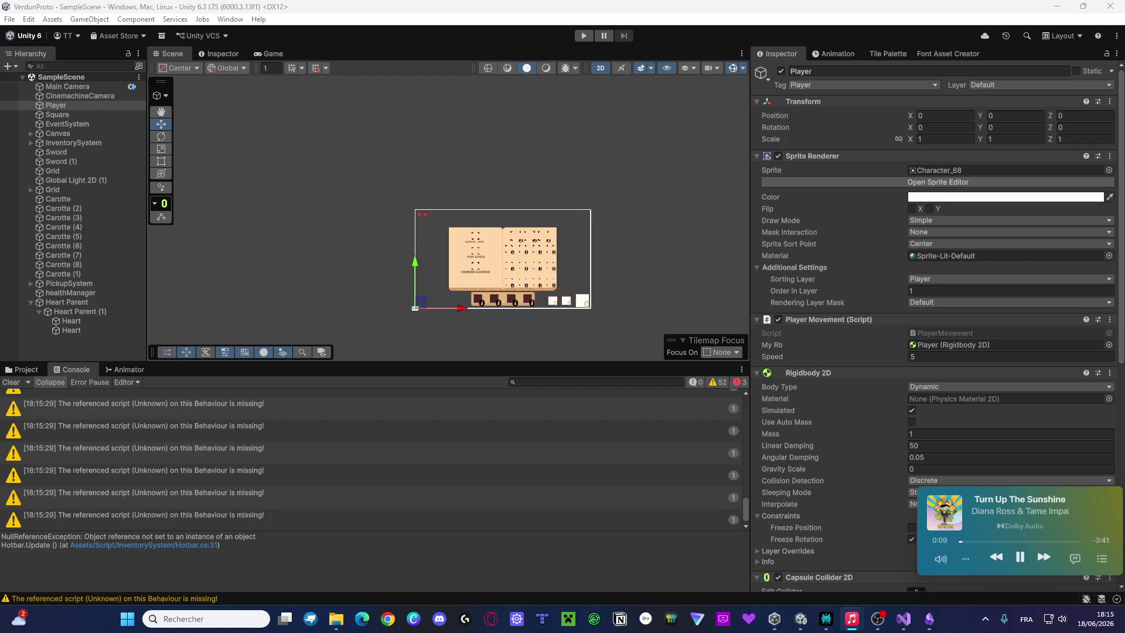
{"action": "mouse_move", "coordinate": [1027, 516]}
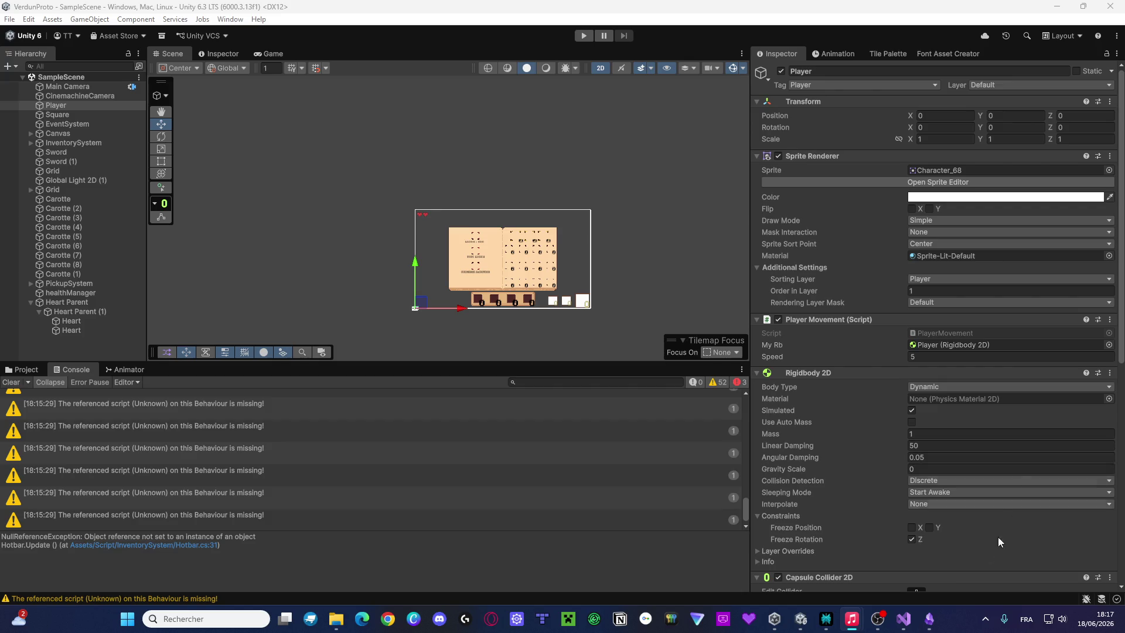
Play again and select the ArgumentOutOfRangeException to view its trace into UpdateLife line 92
{"action": "left_click", "coordinate": [583, 36]}
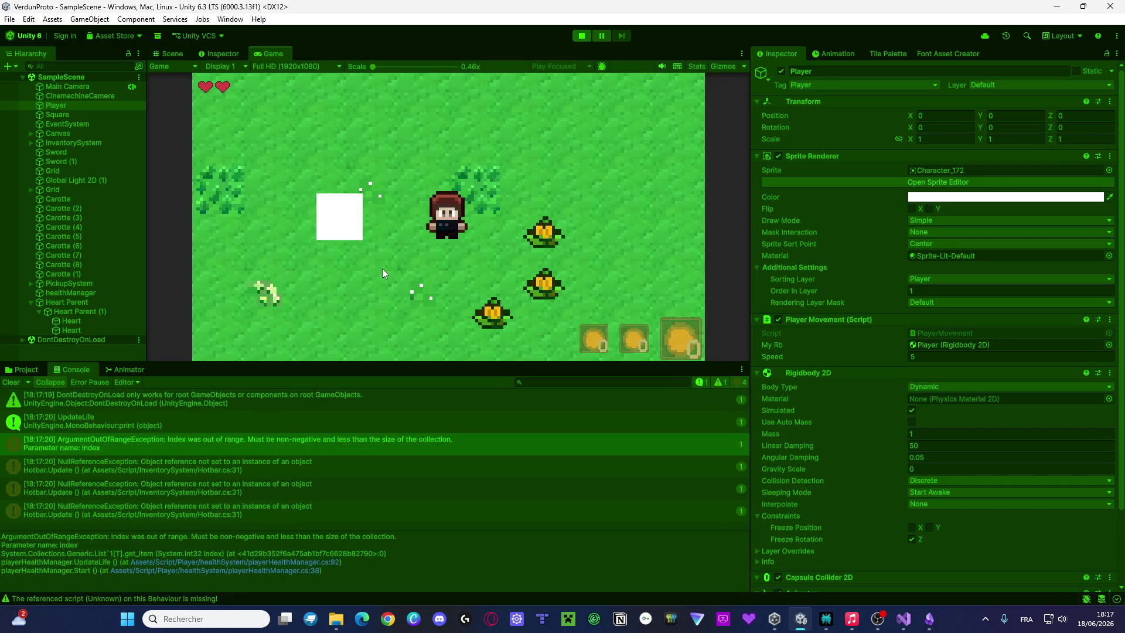
{"action": "left_click", "coordinate": [266, 477]}
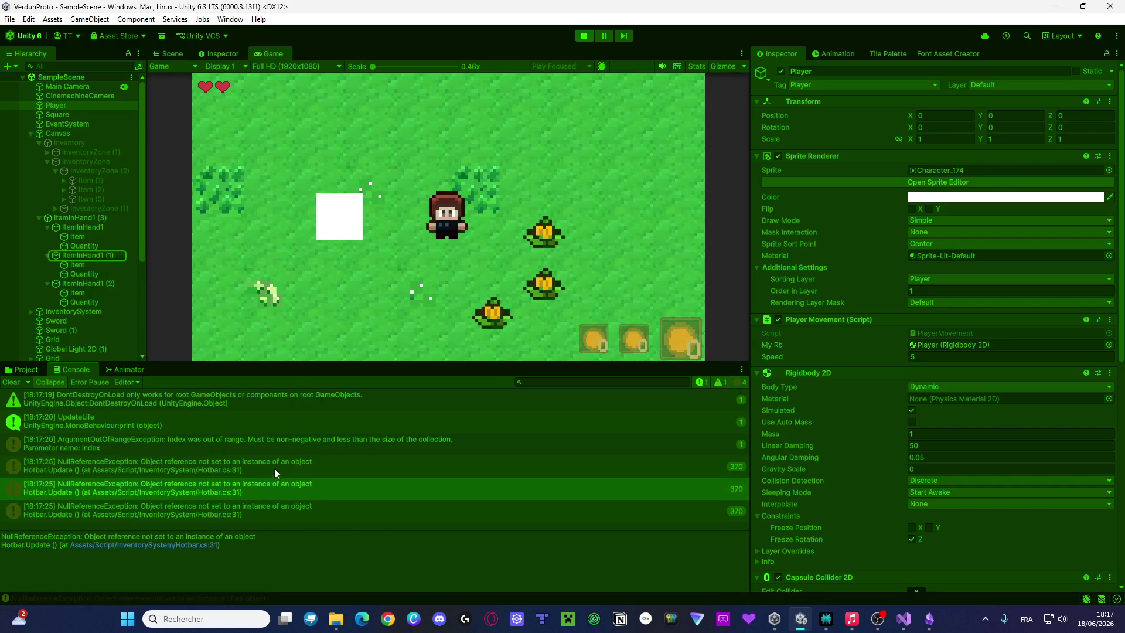
{"action": "left_click", "coordinate": [280, 445]}
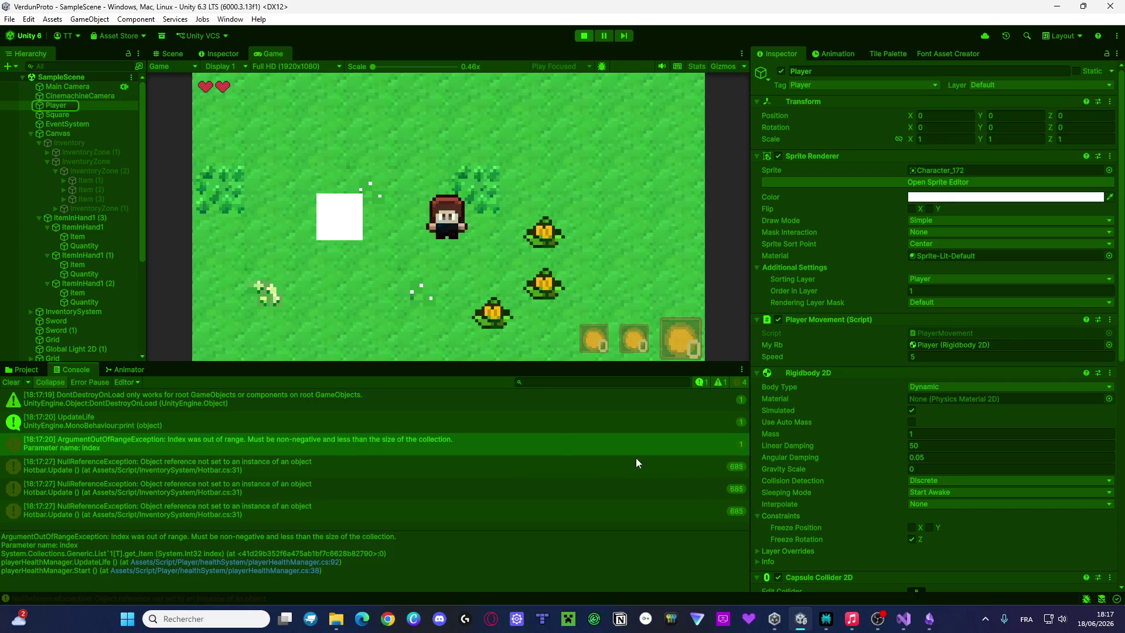
Open playerHealthManager.cs at line 92, where hearts[LastIndex].beHalf is set to true
{"action": "double_click", "coordinate": [314, 439]}
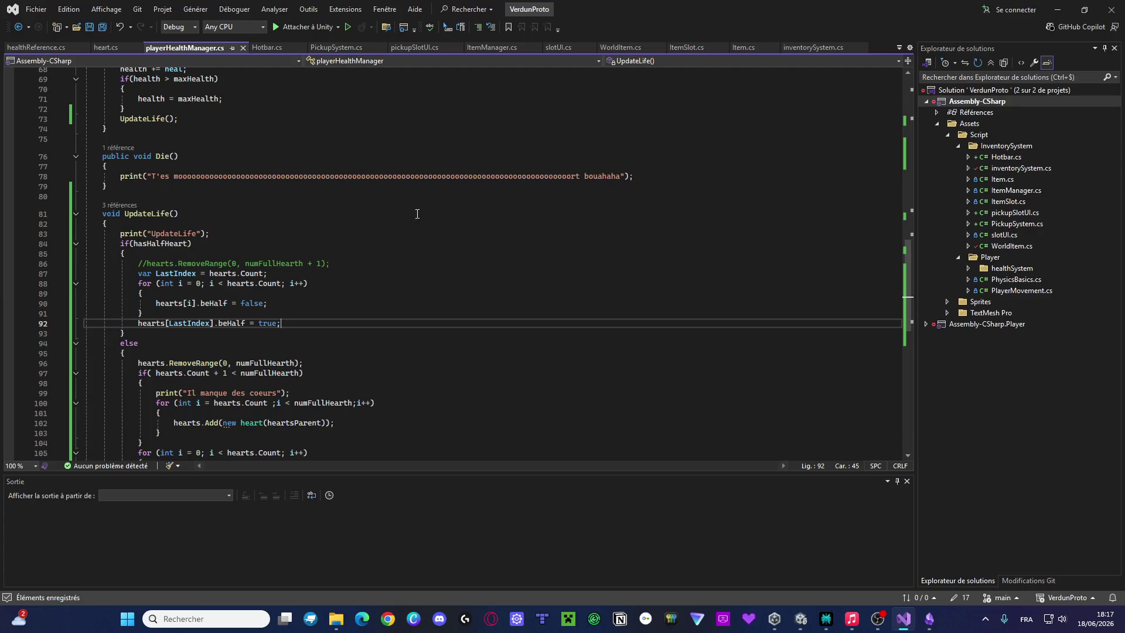
{"action": "scroll", "coordinate": [312, 214], "scroll_direction": "down", "scroll_amount": 1}
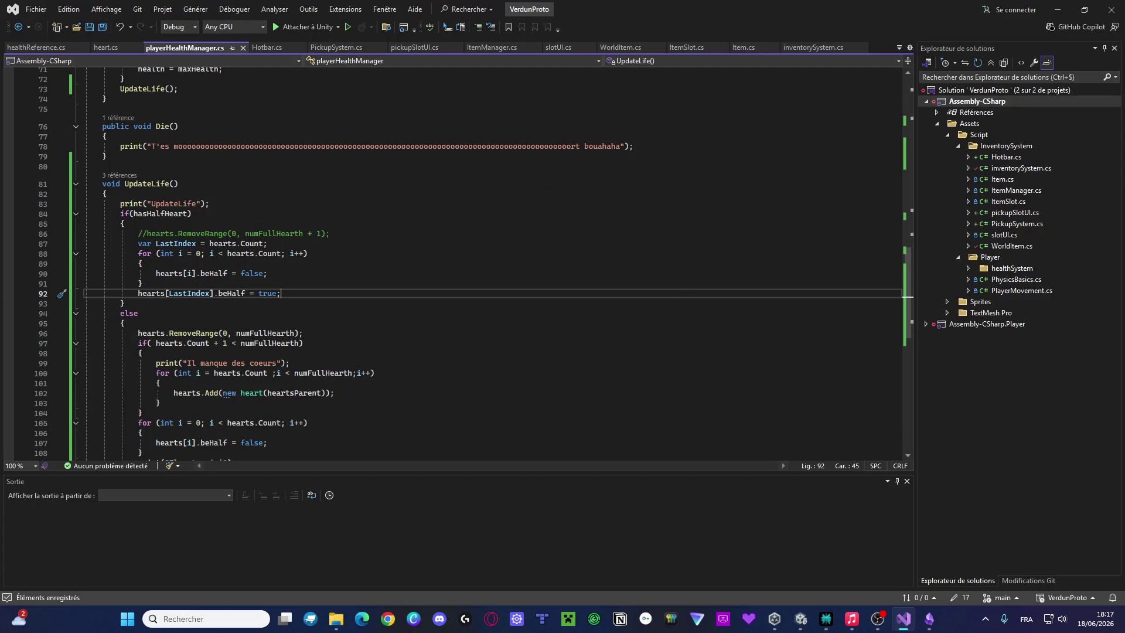
{"action": "key", "text": "alt+Tab"}
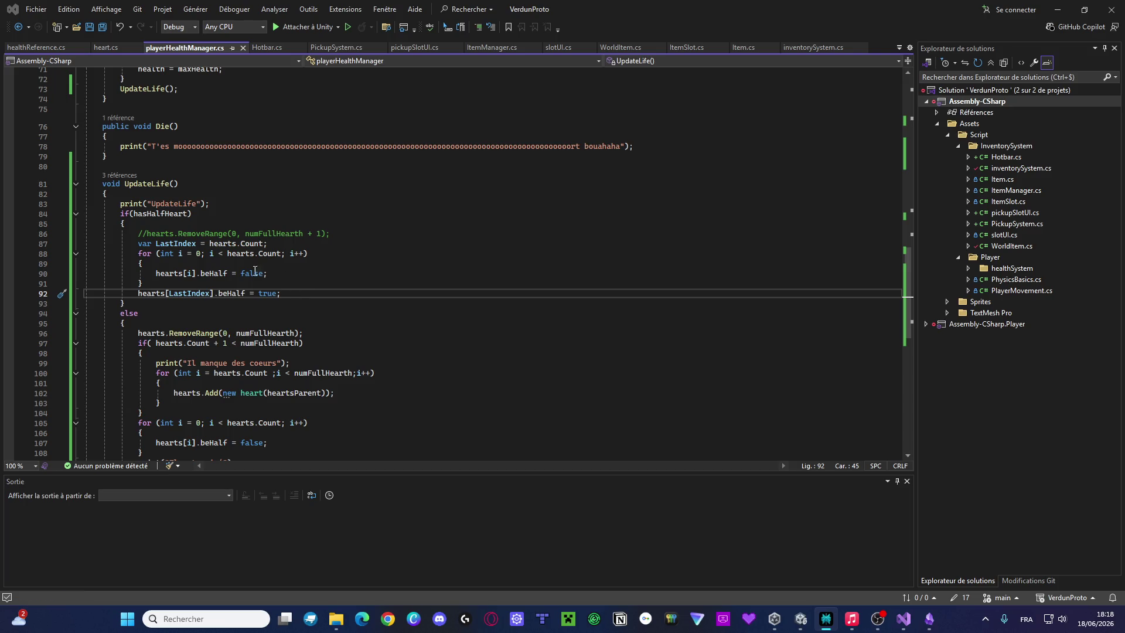
{"action": "mouse_move", "coordinate": [296, 290]}
{"action": "left_mouse_down"}
{"action": "mouse_move", "coordinate": [176, 283]}
{"action": "mouse_move", "coordinate": [71, 254]}
{"action": "mouse_move", "coordinate": [53, 235]}
{"action": "left_mouse_up"}
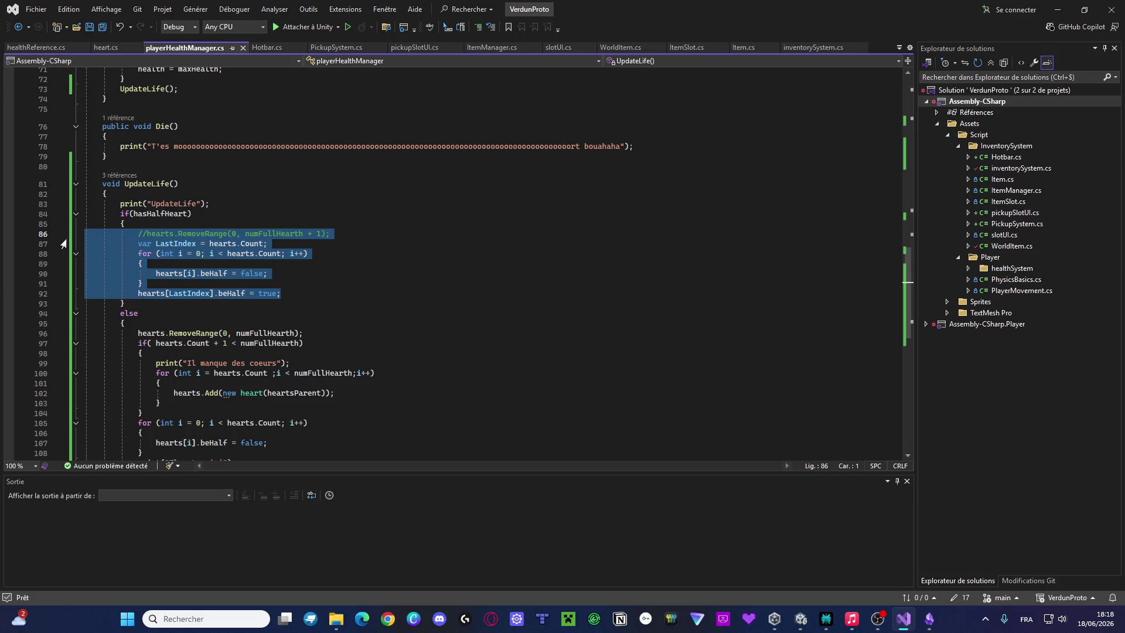
{"action": "key", "text": "alt+Tab"}
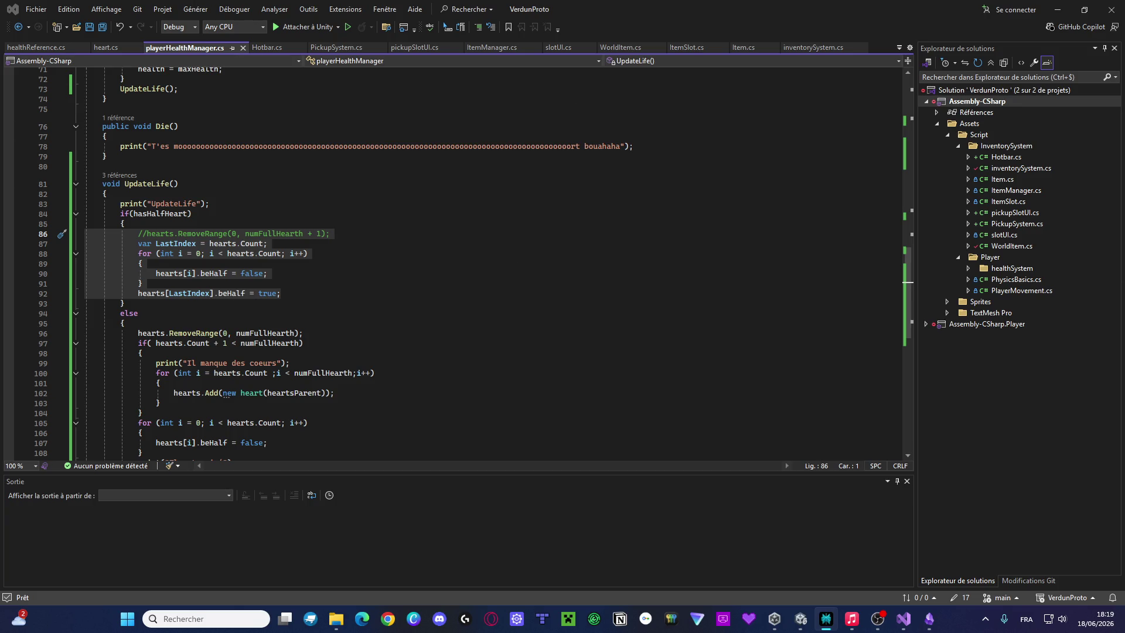
Change LastIndex on line 87 to hearts.Count - 1
{"action": "left_click", "coordinate": [296, 278]}
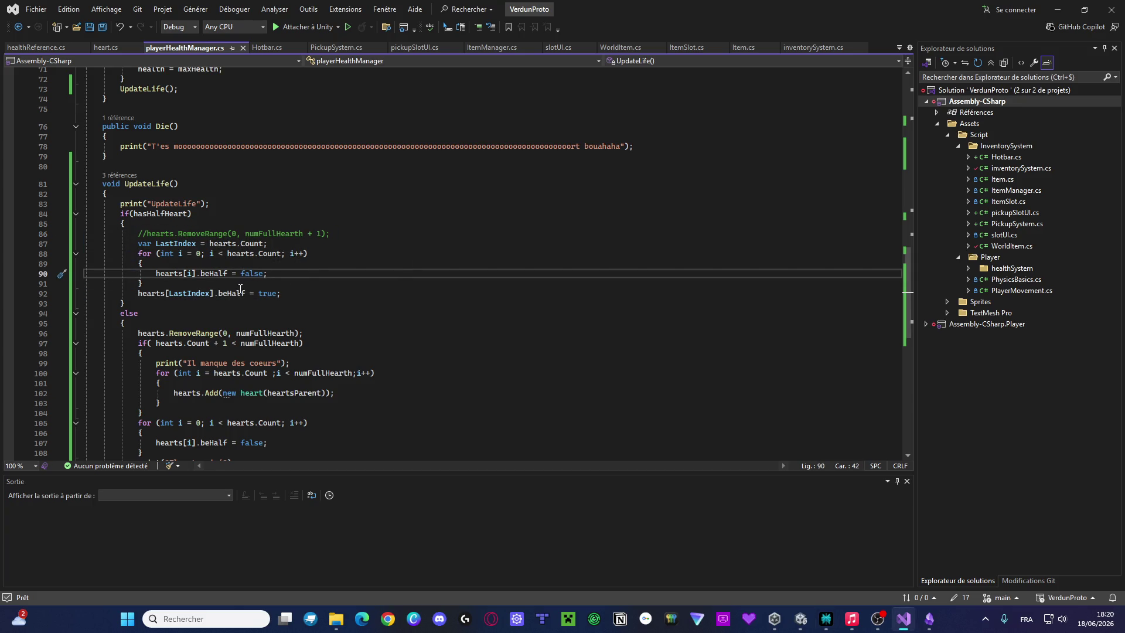
{"action": "left_click", "coordinate": [267, 244]}
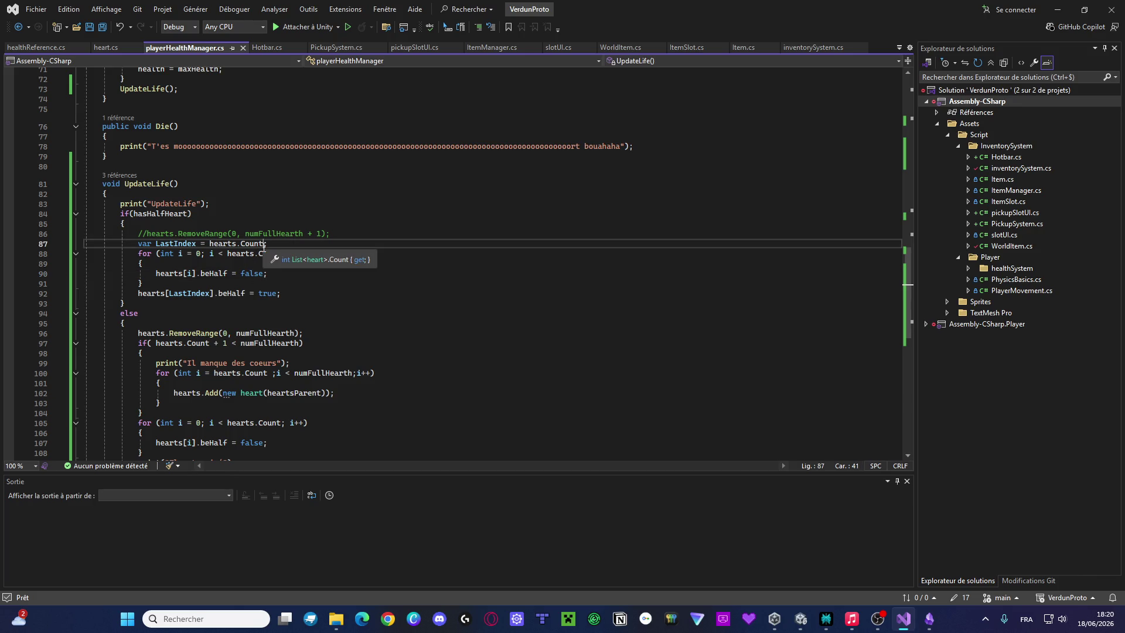
{"action": "type", "text": "- 1"}
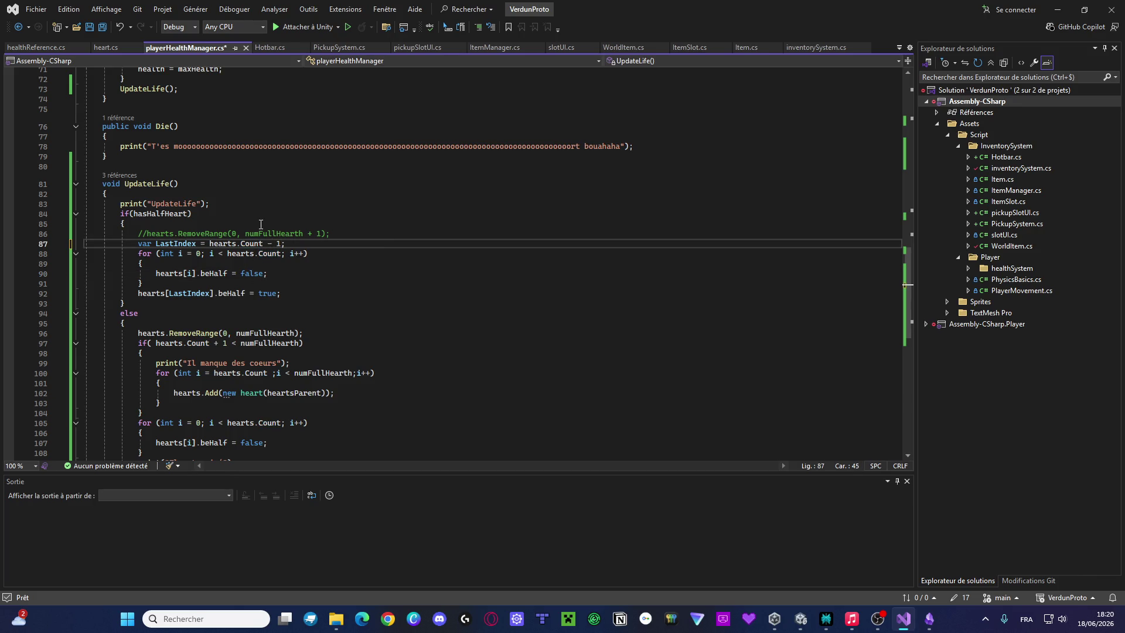